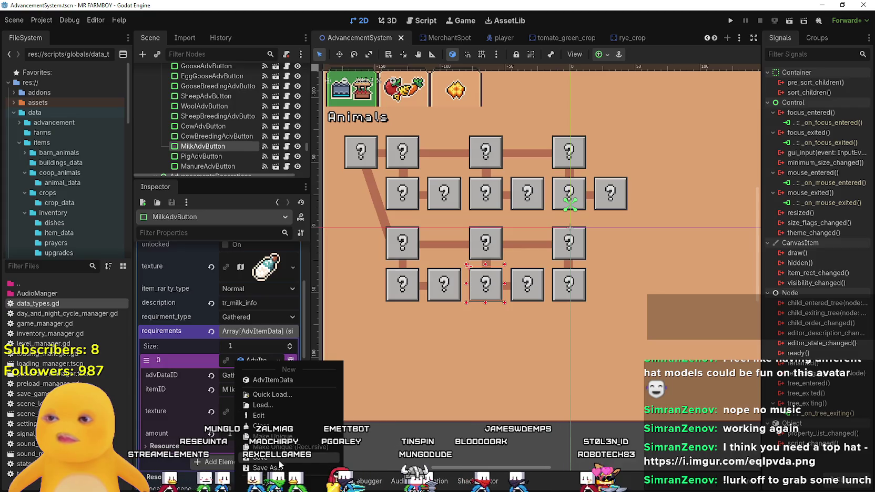
Copy the first requirement entry from the Egg advancement.
{"action": "left_click", "coordinate": [410, 200]}
{"action": "left_click", "coordinate": [411, 200]}
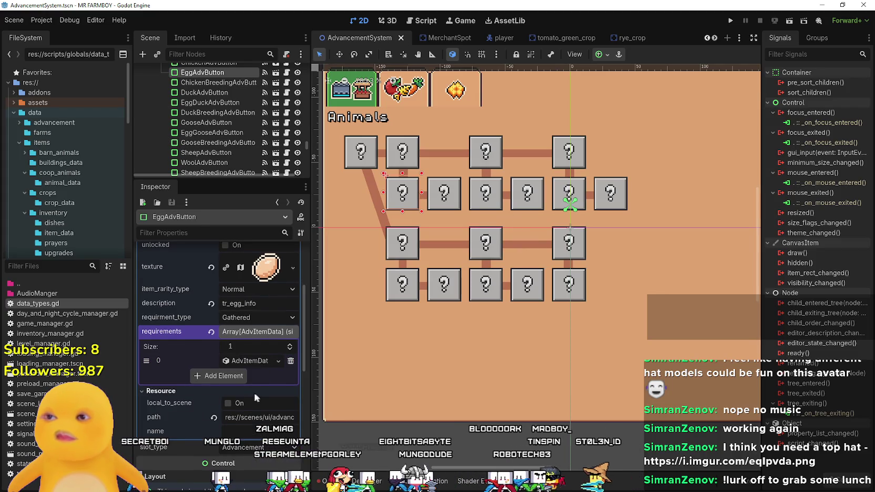
{"action": "left_click", "coordinate": [249, 362]}
{"action": "right_click", "coordinate": [248, 362]}
{"action": "key", "text": "Escape"}
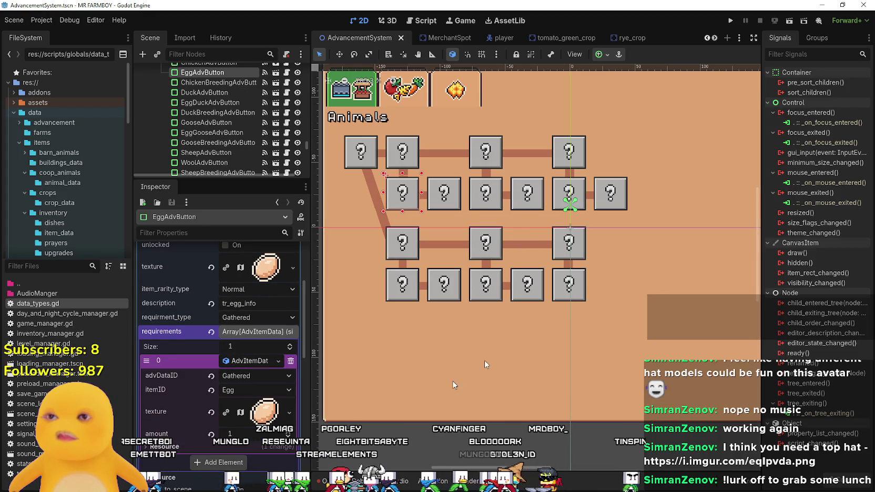
Paste the Egg requirement into a new element on the Manure advancement and make it unique.
{"action": "left_click", "coordinate": [569, 283]}
{"action": "left_click", "coordinate": [232, 391]}
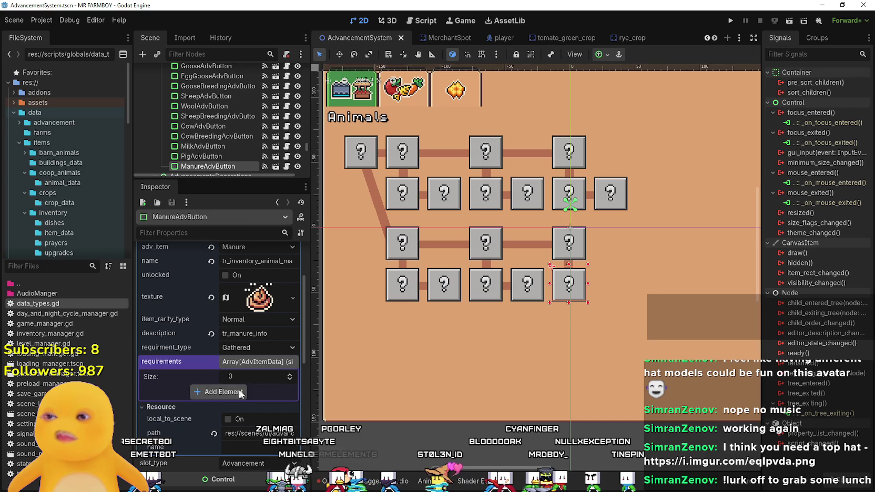
{"action": "left_click", "coordinate": [242, 391]}
{"action": "left_click", "coordinate": [247, 465]}
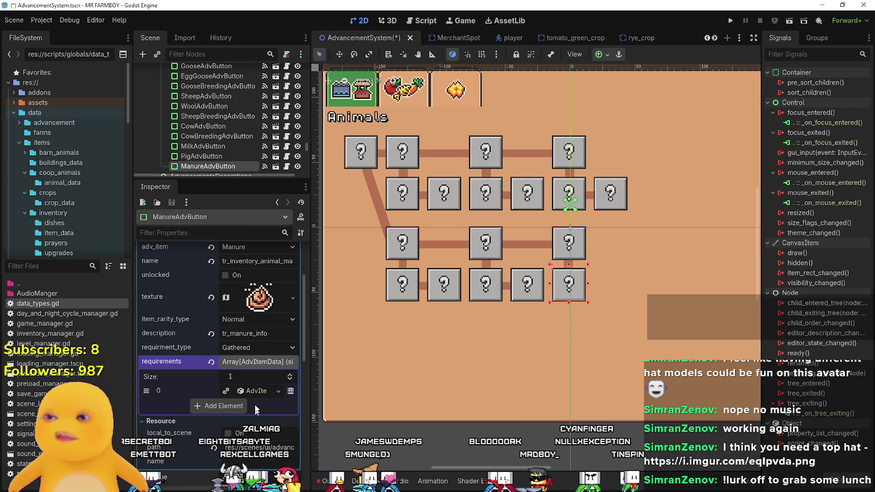
{"action": "right_click", "coordinate": [242, 390]}
{"action": "left_click", "coordinate": [281, 416]}
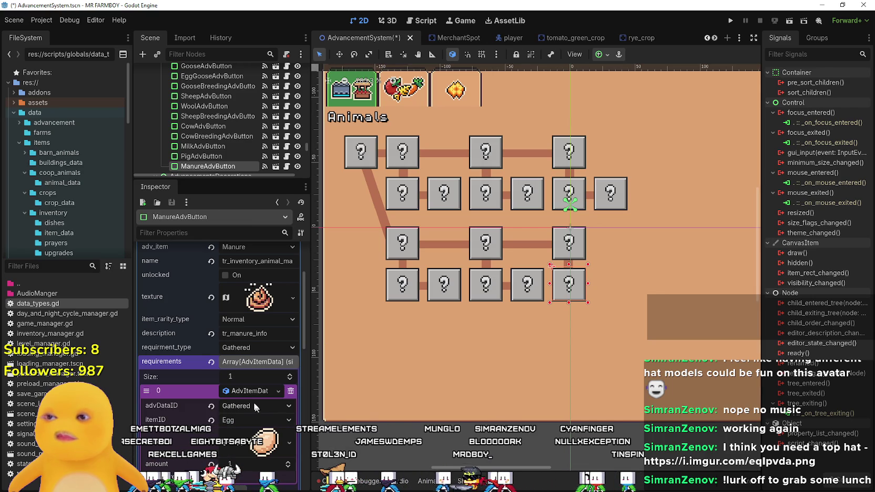
{"action": "right_click", "coordinate": [251, 309]}
{"action": "left_click", "coordinate": [272, 439]}
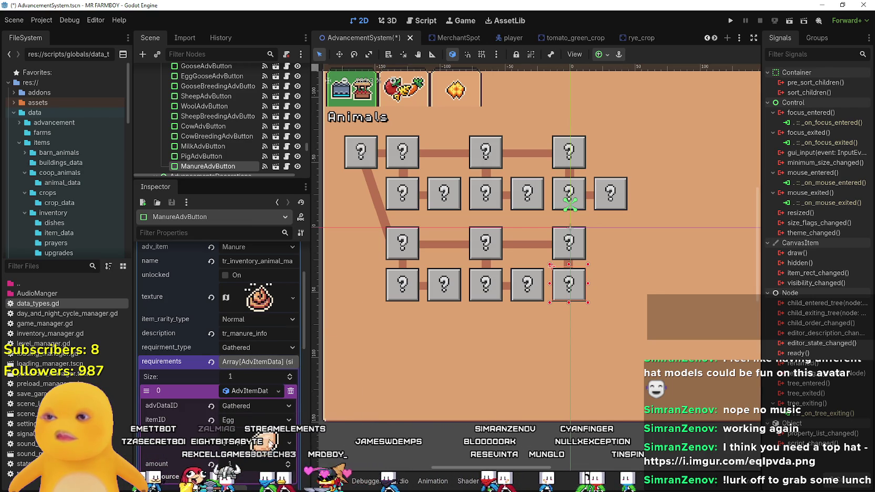
{"action": "right_click", "coordinate": [272, 440]}
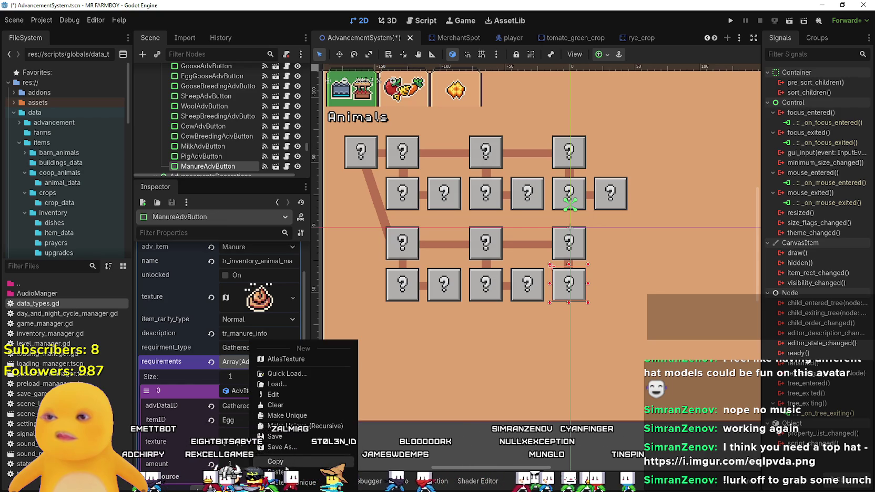
{"action": "left_click", "coordinate": [286, 466]}
Set the pasted requirement's item to Manure and save AdvancementSystem.tscn.
{"action": "left_click", "coordinate": [247, 419]}
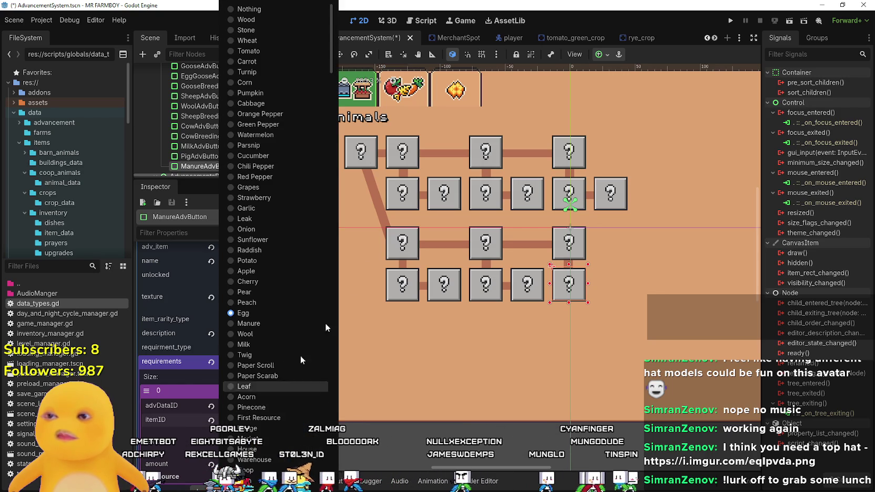
{"action": "scroll", "coordinate": [261, 265], "scroll_direction": "down", "scroll_amount": 2}
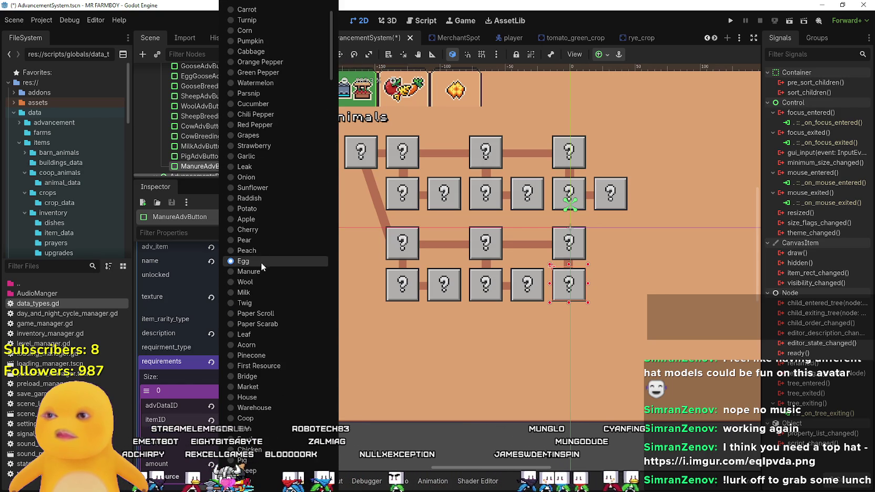
{"action": "left_click", "coordinate": [261, 271]}
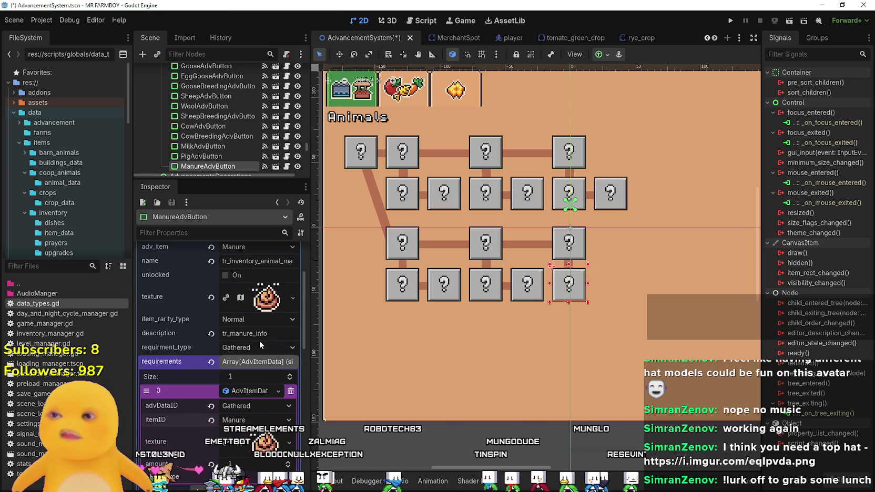
{"action": "key", "text": "ctrl+s"}
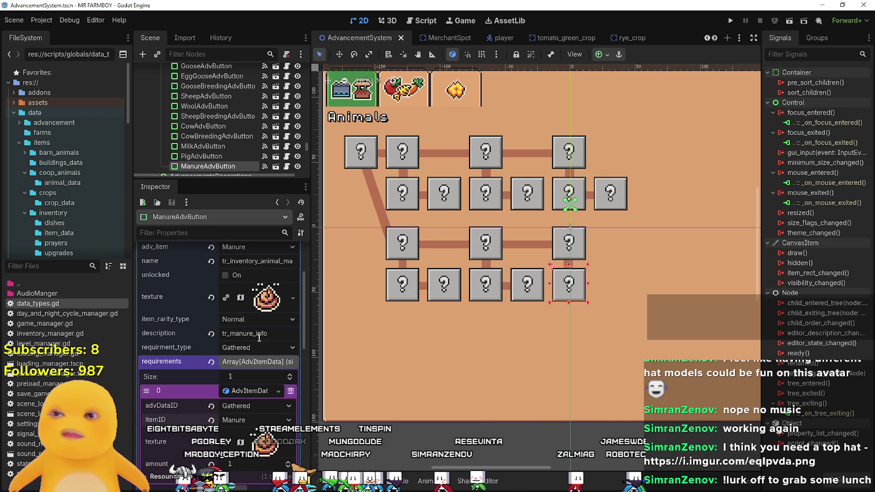
{"action": "scroll", "coordinate": [578, 256], "scroll_direction": "up", "scroll_amount": 2}
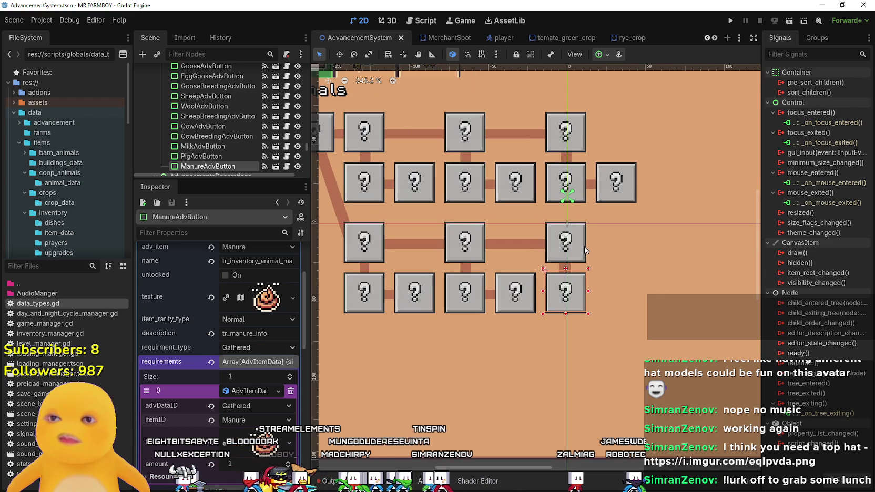
{"action": "scroll", "coordinate": [578, 257], "scroll_direction": "up", "scroll_amount": 3}
{"action": "scroll", "coordinate": [575, 266], "scroll_direction": "down", "scroll_amount": 5}
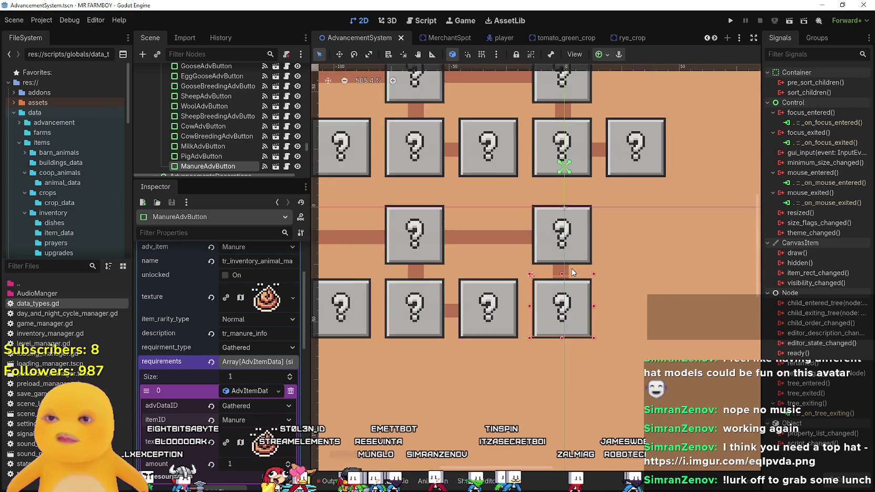
{"action": "left_click", "coordinate": [581, 266]}
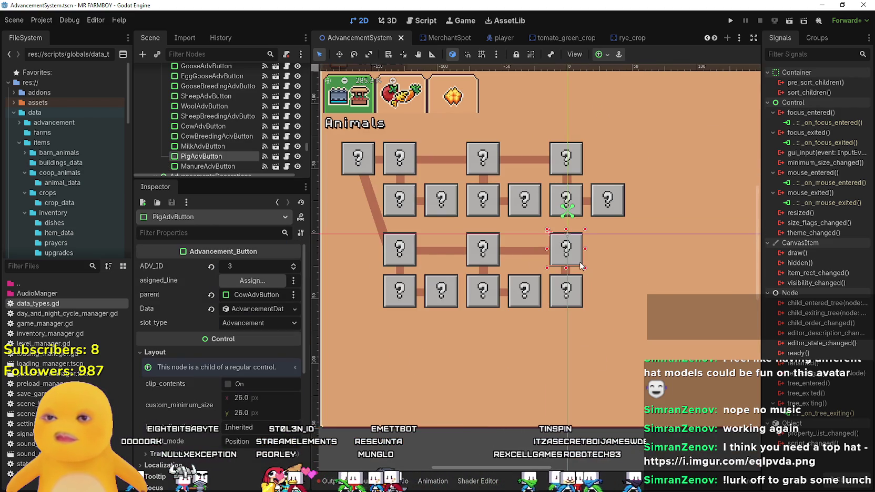
{"action": "left_click", "coordinate": [572, 300]}
{"action": "left_click", "coordinate": [553, 255]}
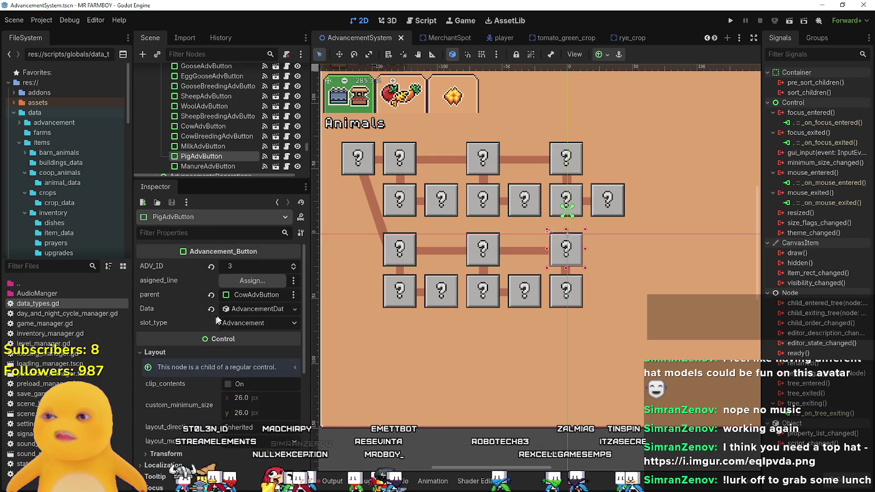
{"action": "left_click", "coordinate": [250, 307]}
{"action": "left_click", "coordinate": [249, 308]}
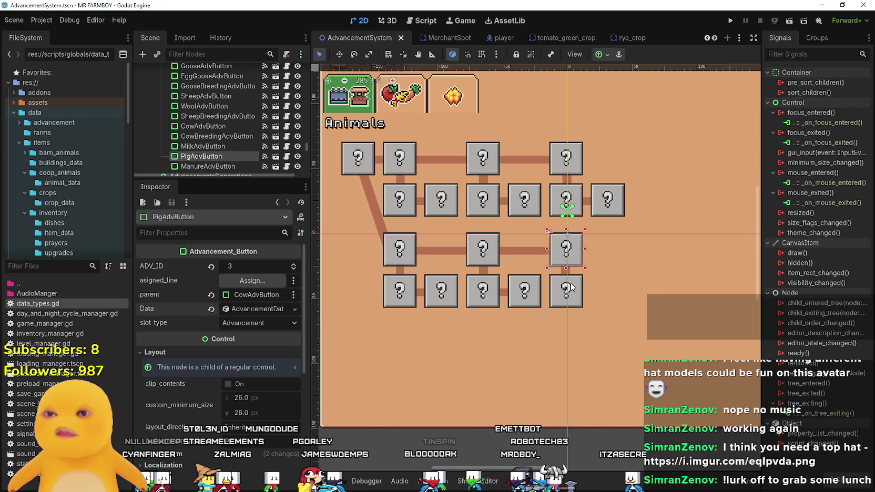
{"action": "scroll", "coordinate": [570, 288], "scroll_direction": "up", "scroll_amount": 2}
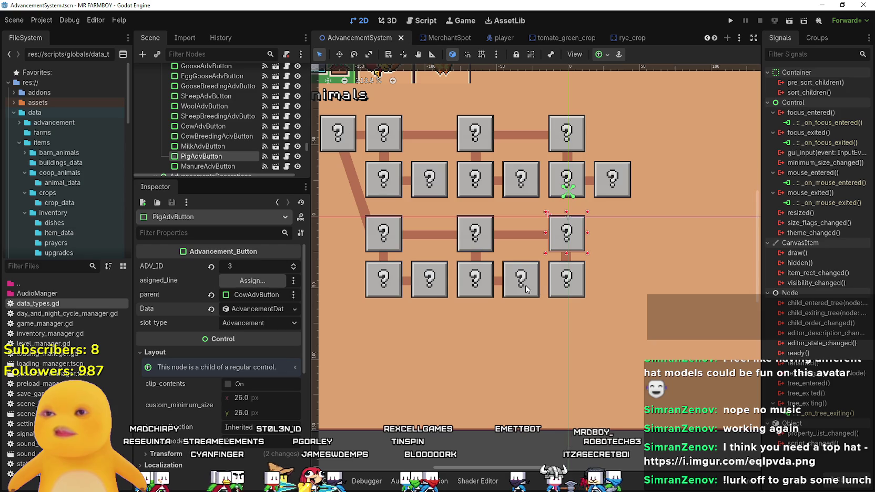
{"action": "left_click", "coordinate": [526, 287]}
{"action": "scroll", "coordinate": [525, 287], "scroll_direction": "up", "scroll_amount": 5}
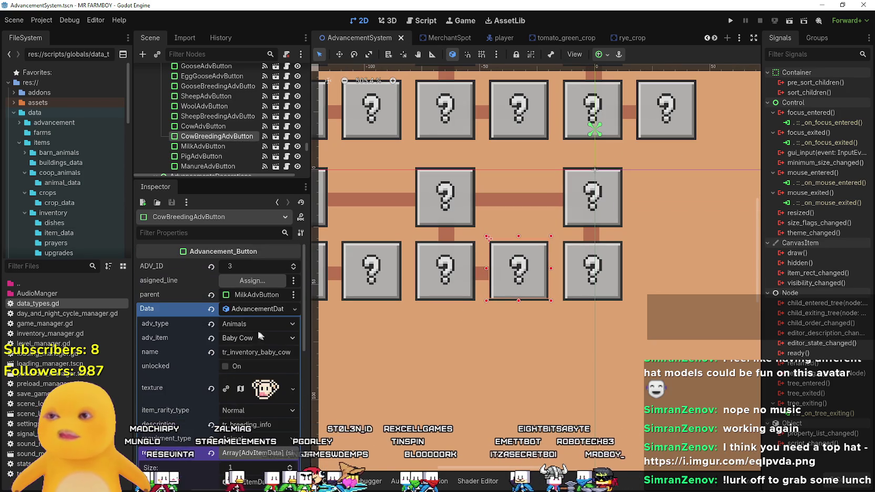
{"action": "left_click", "coordinate": [249, 311]}
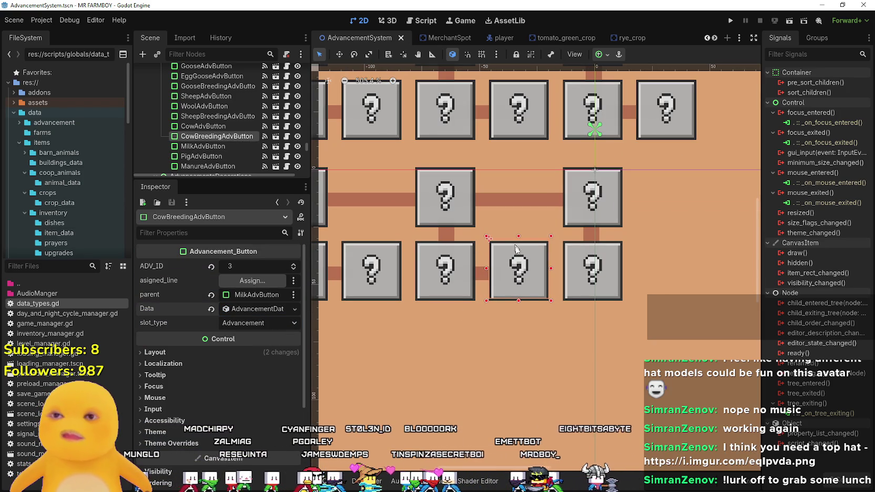
{"action": "key", "text": "ctrl+d"}
Move the Cow Breeding copy to the bottom row's right end, just past the Manure box.
{"action": "mouse_move", "coordinate": [519, 261]}
{"action": "left_mouse_down"}
{"action": "mouse_move", "coordinate": [690, 260]}
{"action": "mouse_move", "coordinate": [650, 258]}
{"action": "left_mouse_up"}
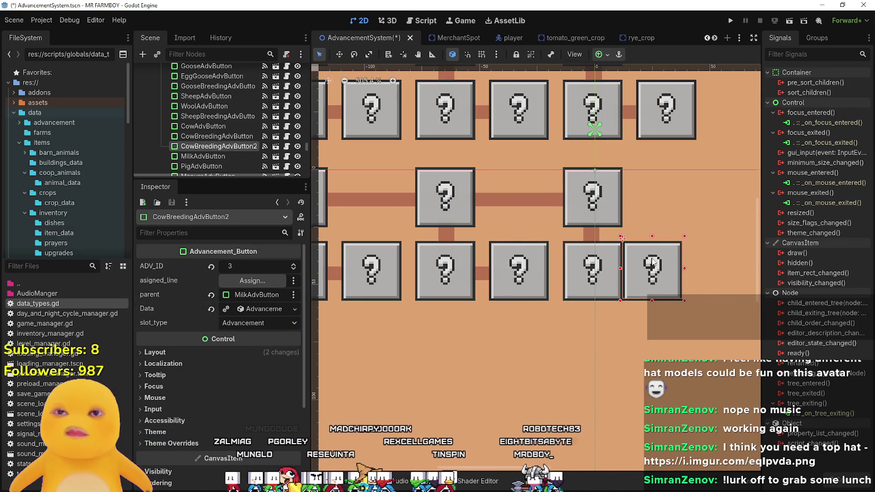
{"action": "scroll", "coordinate": [650, 258], "scroll_direction": "up", "scroll_amount": 3}
{"action": "key", "text": "Right"}
{"action": "key", "text": "Right"}
{"action": "key", "text": "Right"}
{"action": "key", "text": "Right"}
{"action": "key", "text": "Right"}
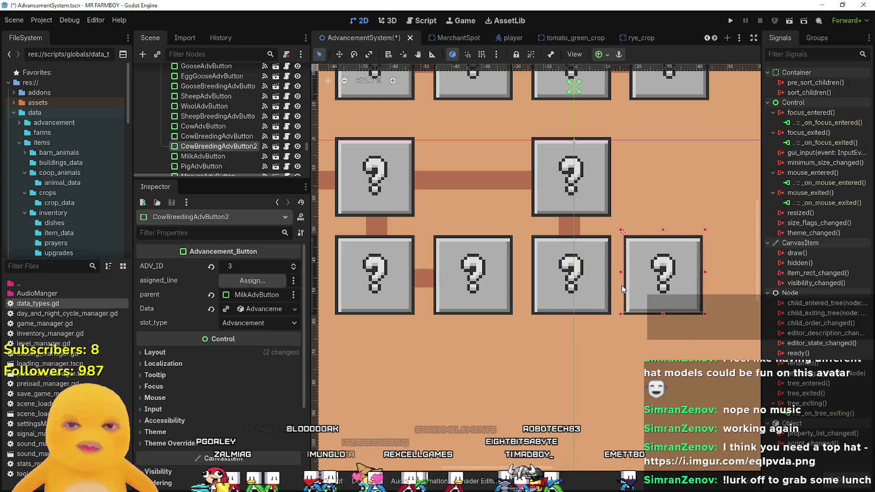
{"action": "scroll", "coordinate": [599, 290], "scroll_direction": "down", "scroll_amount": 2}
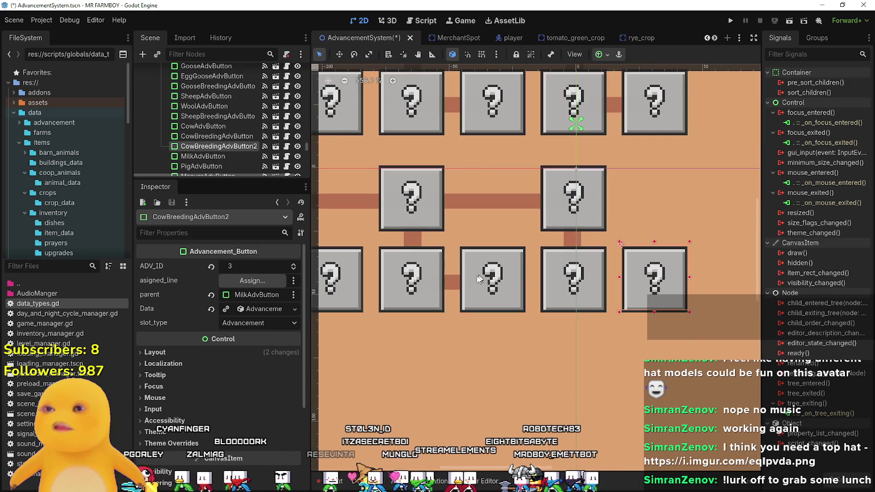
{"action": "left_click", "coordinate": [453, 279]}
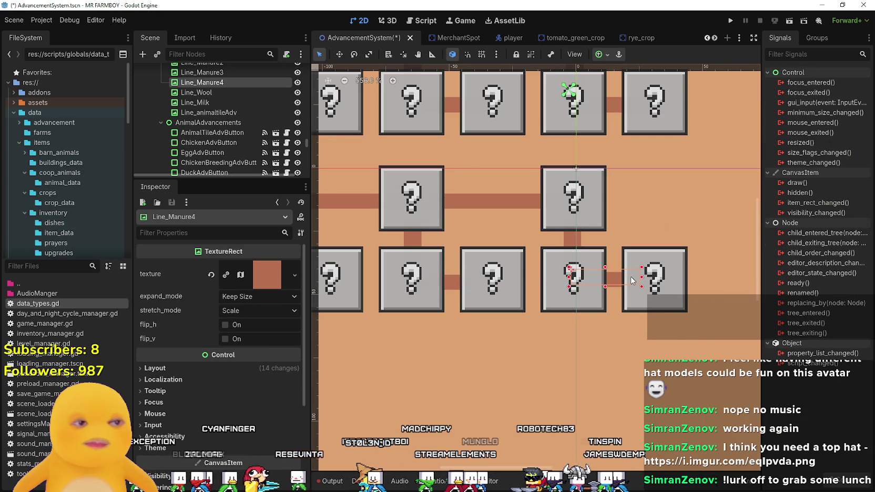
{"action": "scroll", "coordinate": [631, 280], "scroll_direction": "up", "scroll_amount": 2}
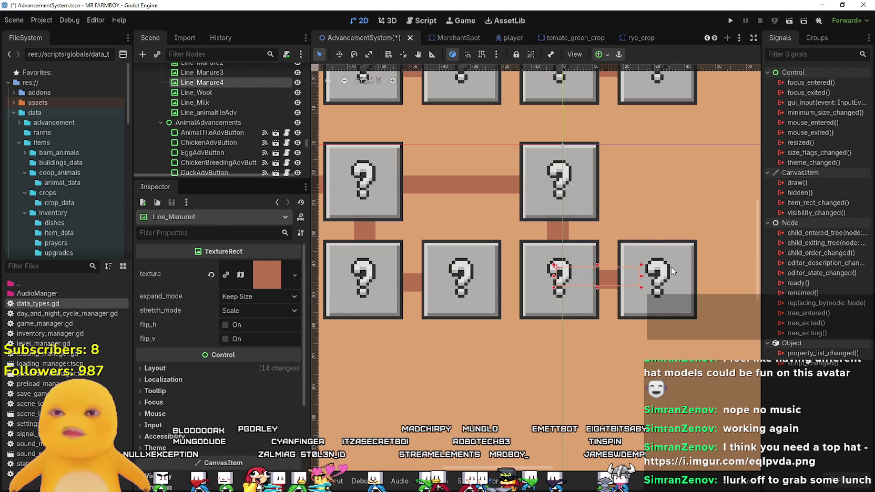
{"action": "left_click", "coordinate": [673, 270]}
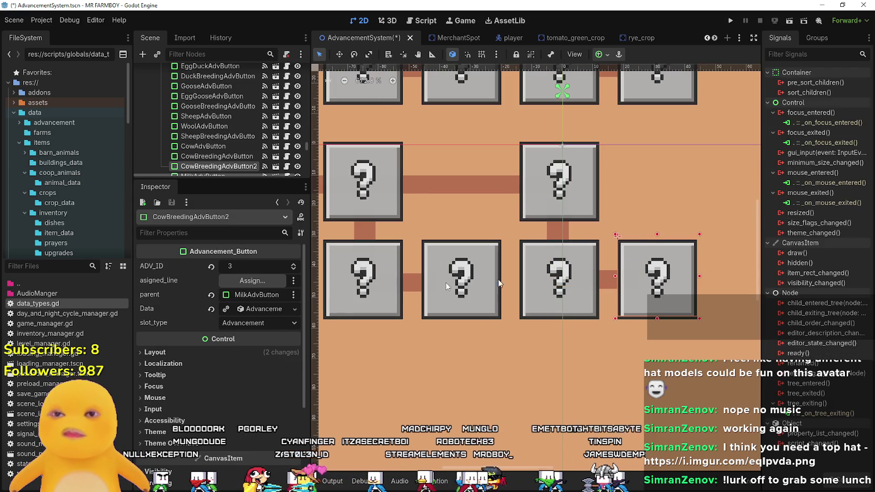
Make the copy's advancement data unique and reparent it to ManureAdvButton.
{"action": "left_click", "coordinate": [253, 309]}
{"action": "right_click", "coordinate": [254, 309]}
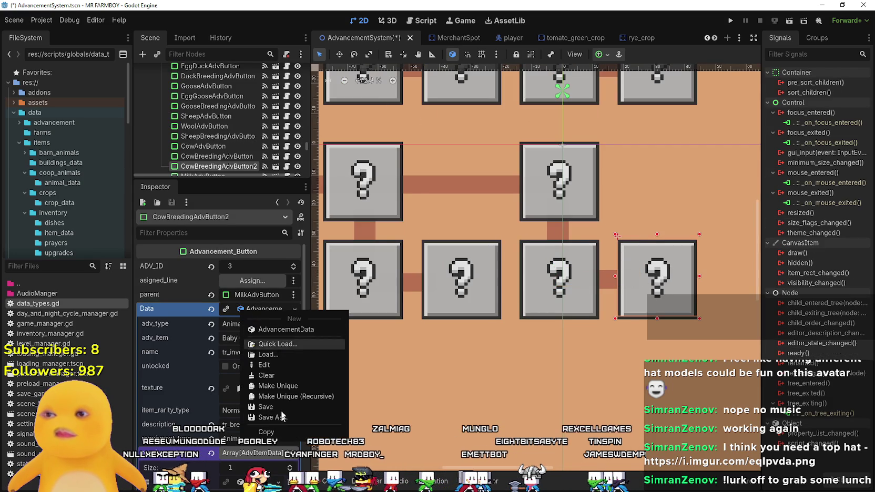
{"action": "left_click", "coordinate": [274, 386]}
{"action": "left_click", "coordinate": [253, 294]}
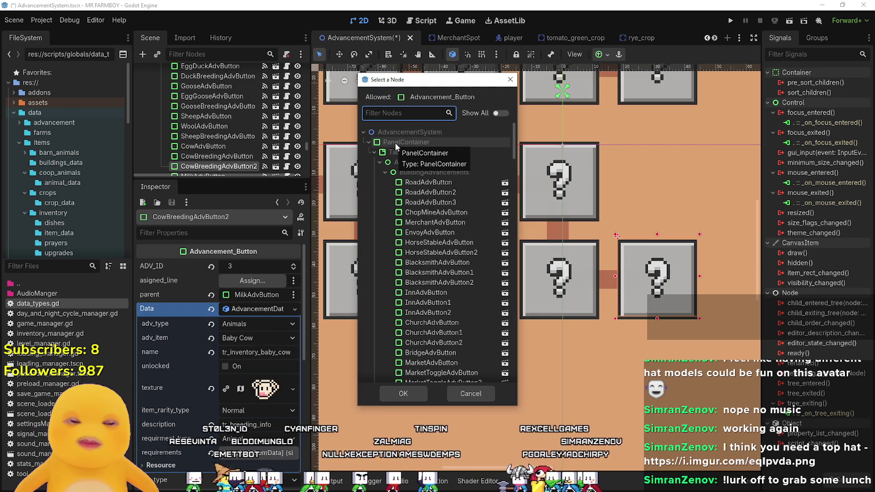
{"action": "type", "text": "manure"}
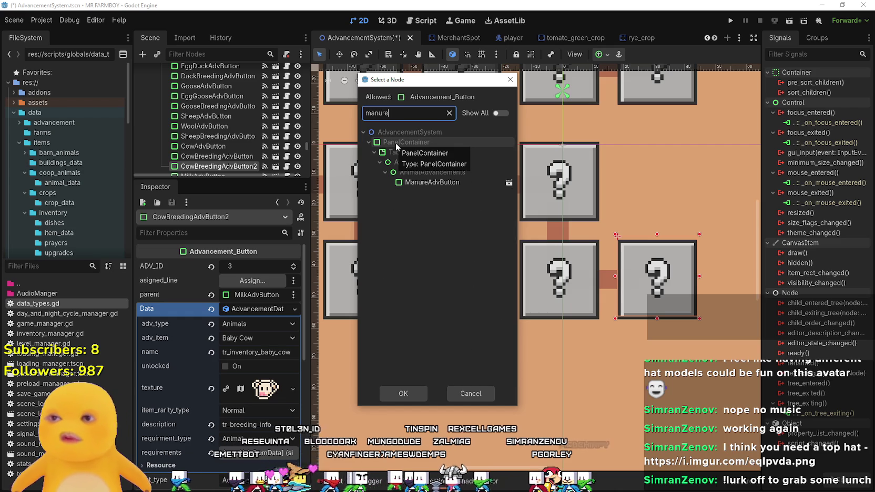
{"action": "left_click", "coordinate": [441, 182]}
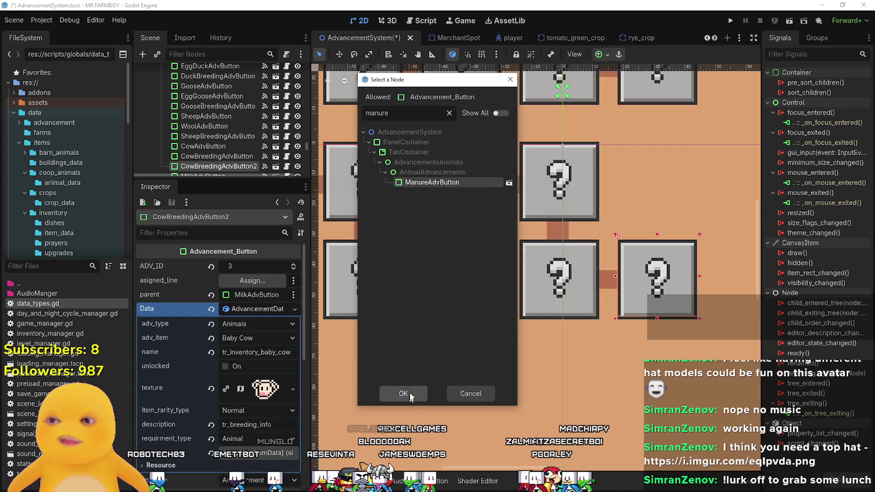
{"action": "left_click", "coordinate": [405, 394]}
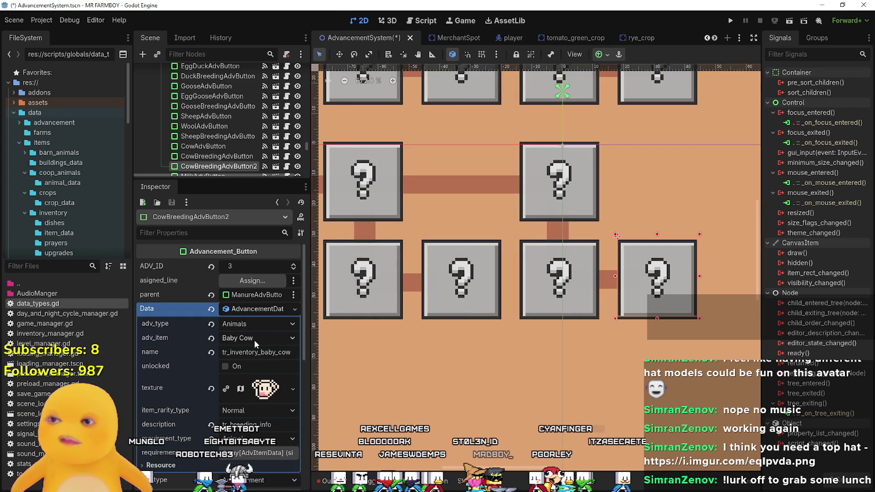
Set adv_item to Baby Pig and rename it tr_inventory_baby_pig by replacing 'cow' with 'pig'.
{"action": "left_click", "coordinate": [254, 339]}
{"action": "scroll", "coordinate": [286, 280], "scroll_direction": "down", "scroll_amount": 5}
{"action": "scroll", "coordinate": [287, 280], "scroll_direction": "down", "scroll_amount": 15}
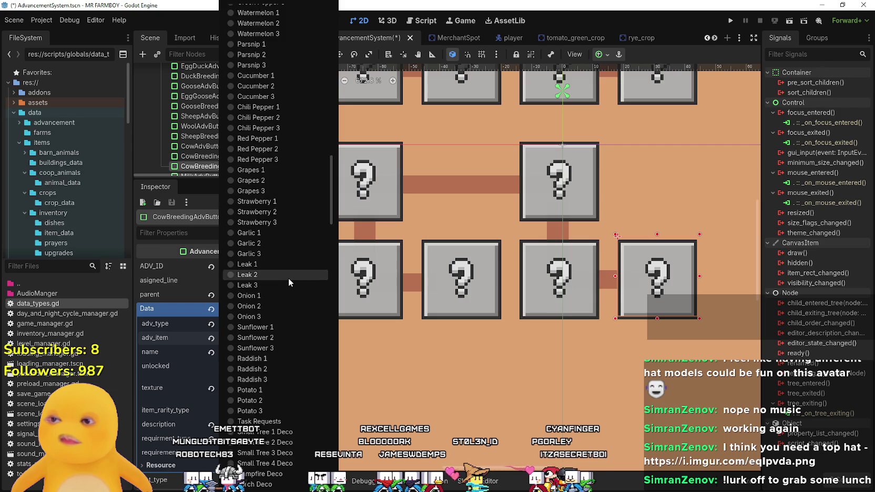
{"action": "scroll", "coordinate": [286, 276], "scroll_direction": "down", "scroll_amount": 8}
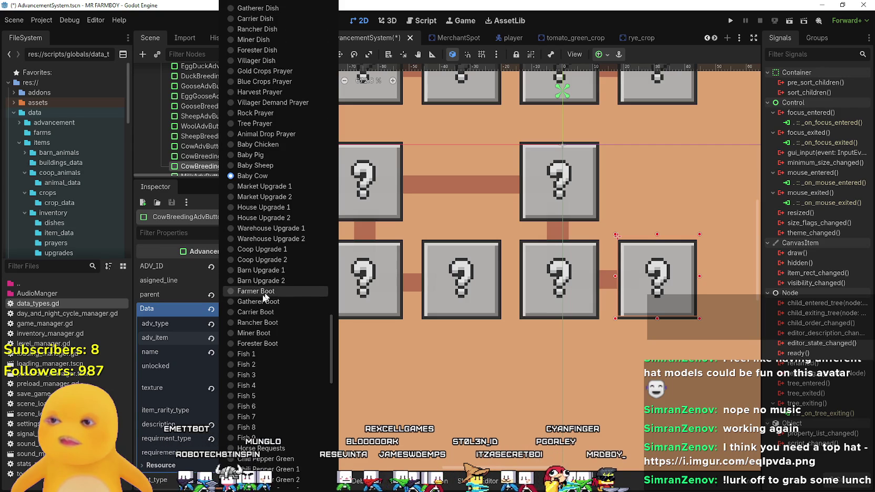
{"action": "left_click", "coordinate": [263, 155]}
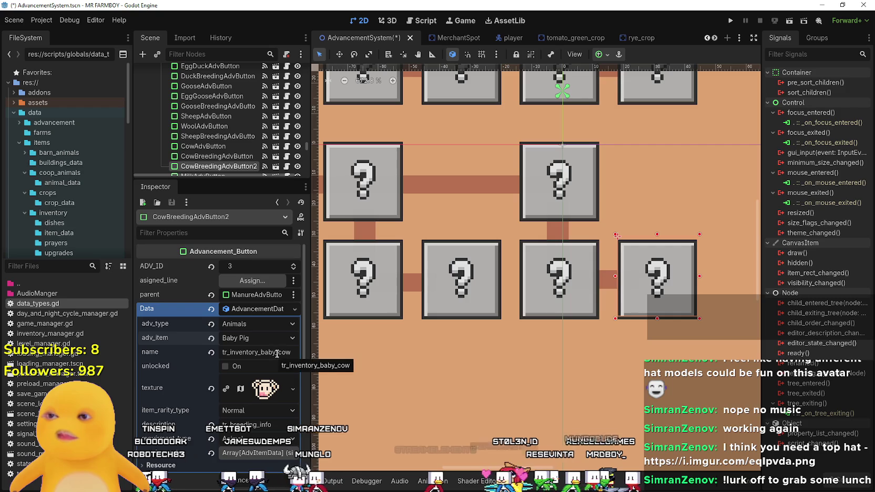
{"action": "left_click_drag", "start_coordinate": [278, 353], "coordinate": [313, 349]}
{"action": "type", "text": "pig"}
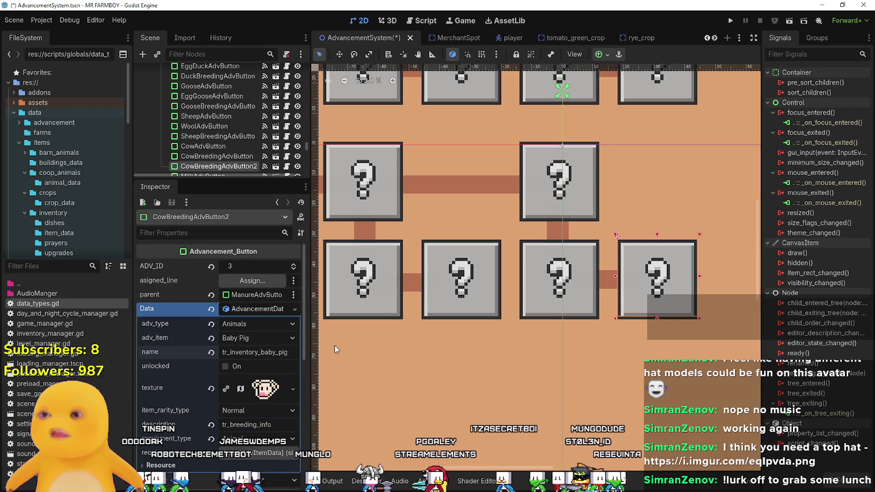
{"action": "scroll", "coordinate": [265, 351], "scroll_direction": "down", "scroll_amount": 3}
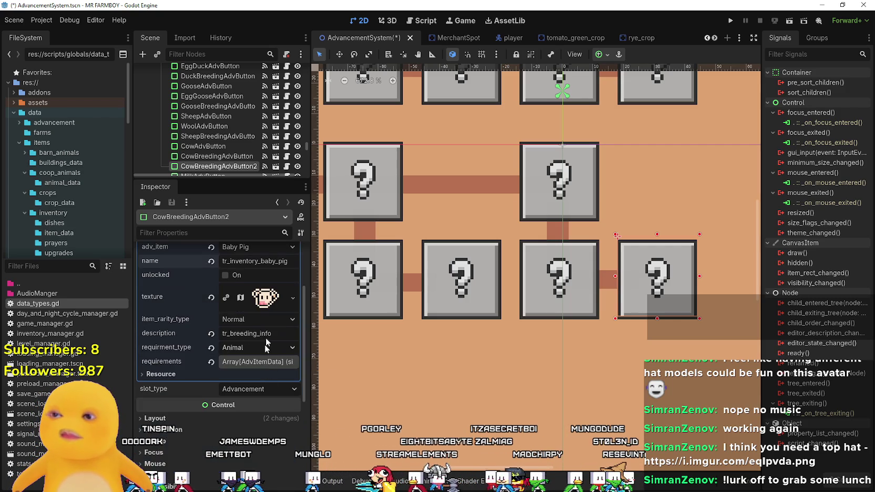
Shift the icon's atlas region from the cow face onto the pink pig sprite.
{"action": "left_click", "coordinate": [293, 297]}
{"action": "left_click", "coordinate": [292, 387]}
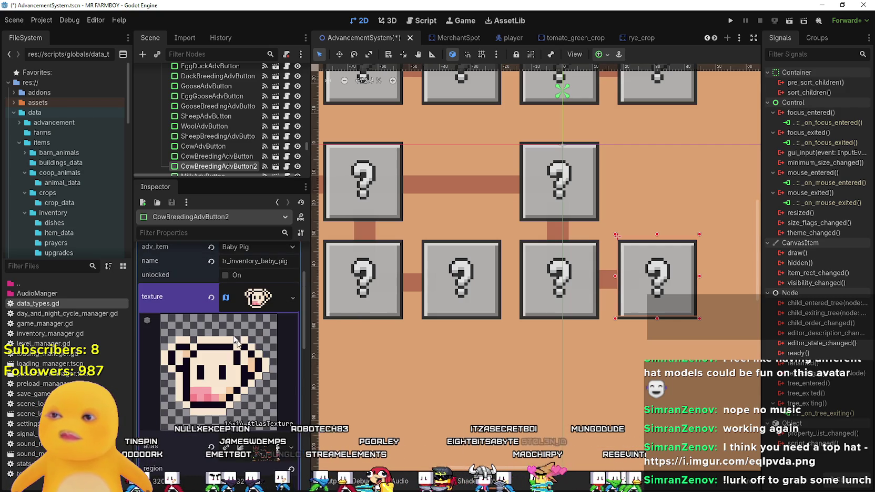
{"action": "scroll", "coordinate": [234, 410], "scroll_direction": "down", "scroll_amount": 2}
{"action": "left_click", "coordinate": [233, 447]}
{"action": "scroll", "coordinate": [335, 320], "scroll_direction": "down", "scroll_amount": 6}
{"action": "scroll", "coordinate": [335, 321], "scroll_direction": "up", "scroll_amount": 3}
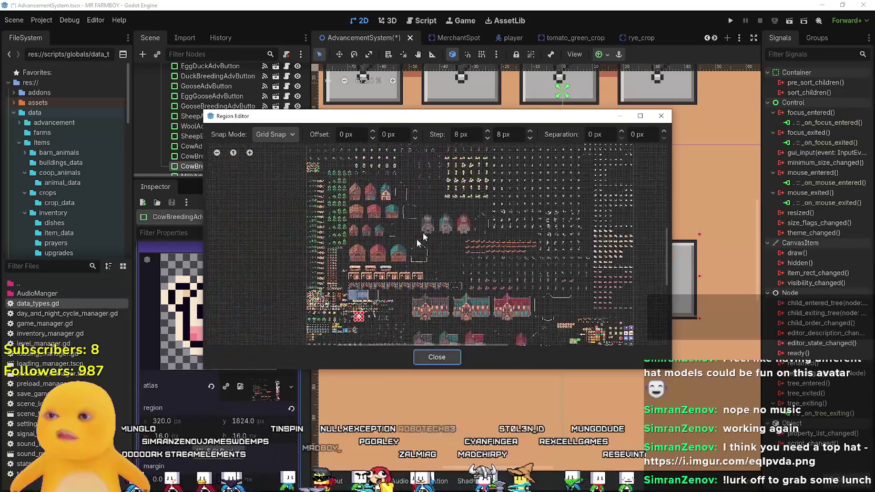
{"action": "scroll", "coordinate": [345, 309], "scroll_direction": "up", "scroll_amount": 5}
{"action": "scroll", "coordinate": [345, 309], "scroll_direction": "up", "scroll_amount": 3}
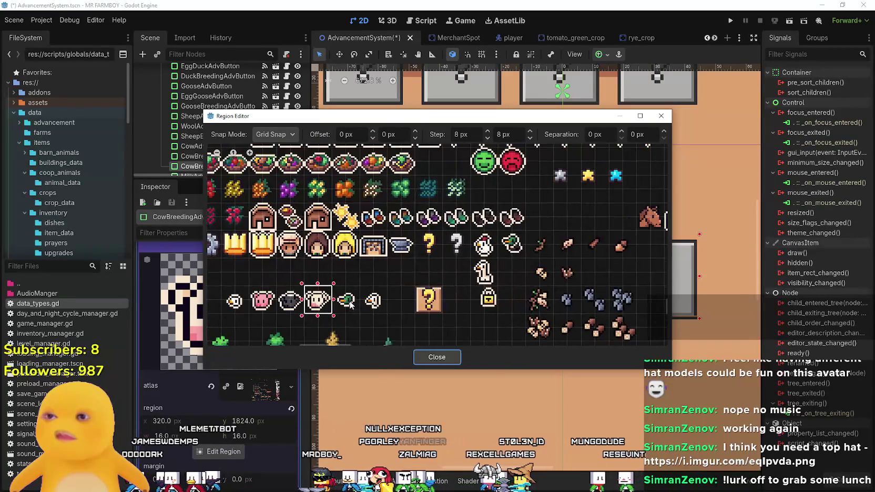
{"action": "left_click_drag", "start_coordinate": [247, 285], "coordinate": [266, 315]}
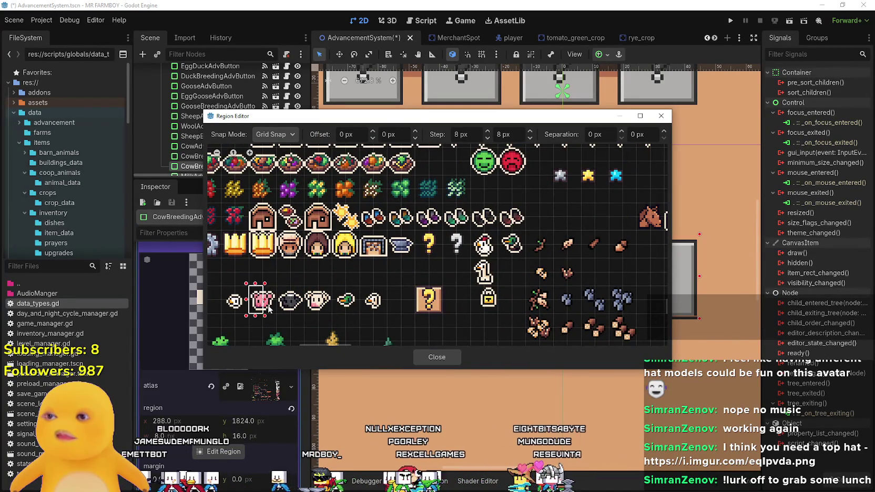
{"action": "left_click", "coordinate": [436, 356]}
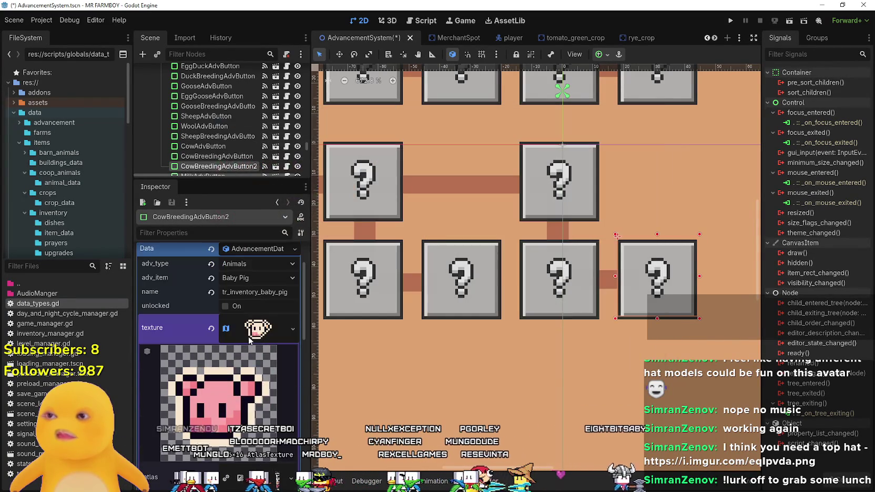
Copy the pig icon texture into the first requirement's texture.
{"action": "right_click", "coordinate": [260, 342]}
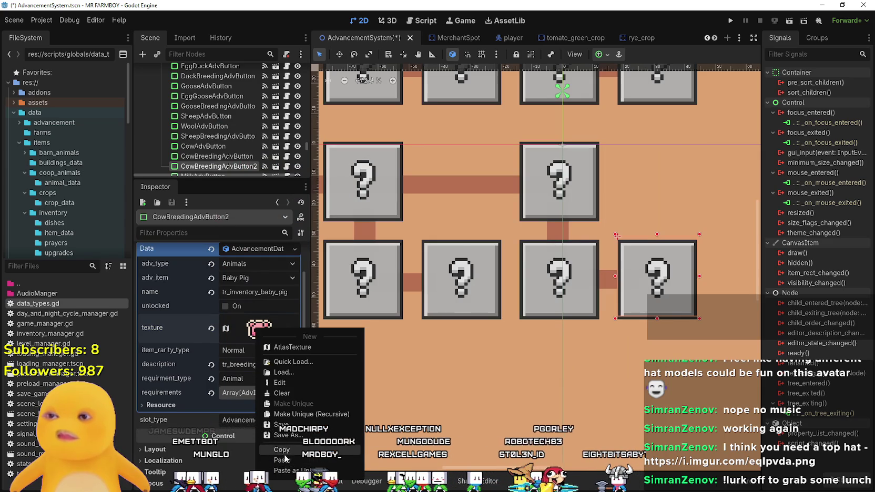
{"action": "left_click", "coordinate": [277, 437]}
{"action": "left_click", "coordinate": [251, 394]}
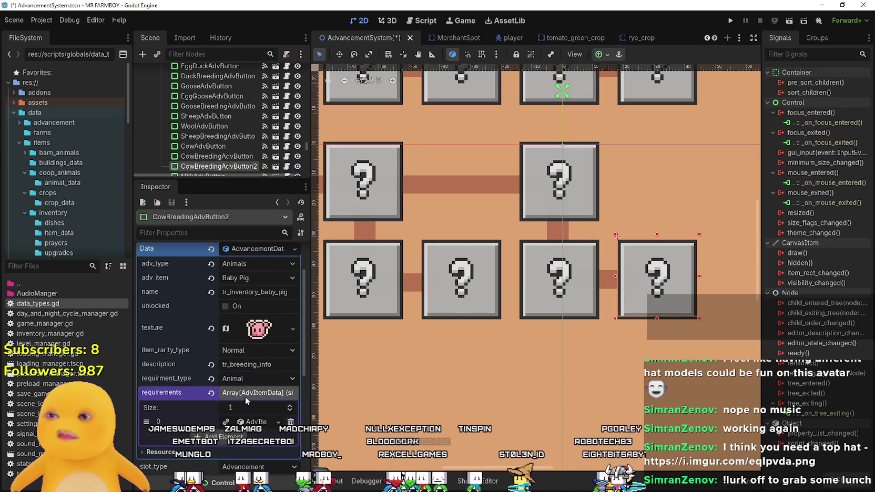
{"action": "left_click", "coordinate": [248, 422]}
{"action": "right_click", "coordinate": [235, 422]}
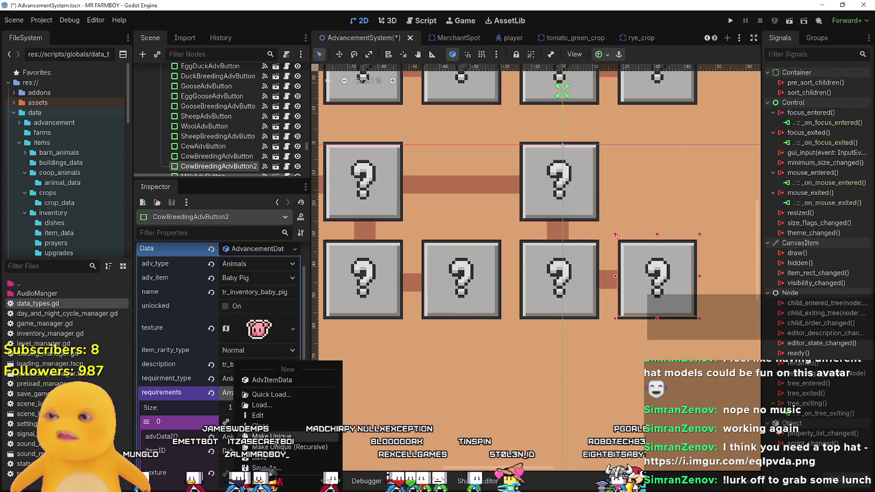
{"action": "scroll", "coordinate": [237, 399], "scroll_direction": "down", "scroll_amount": 3}
{"action": "left_click", "coordinate": [240, 381]}
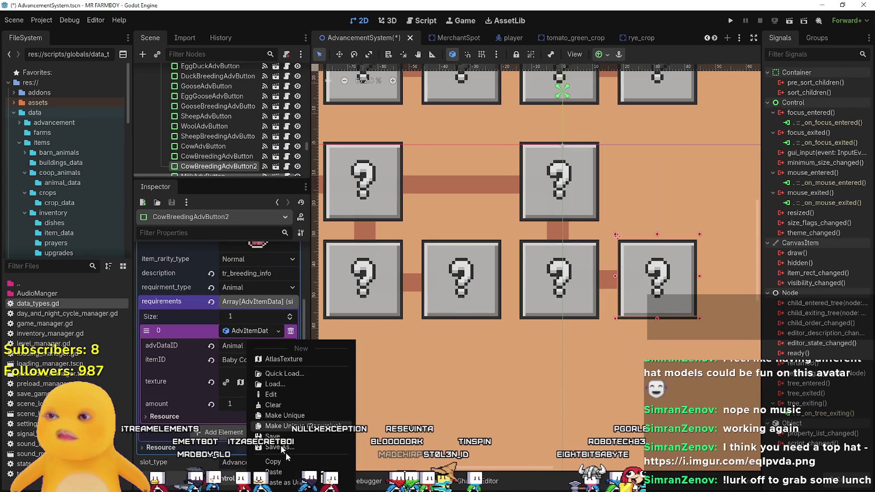
{"action": "left_click", "coordinate": [274, 472]}
Set that requirement's item to Baby Pig and save the scene.
{"action": "left_click", "coordinate": [267, 360]}
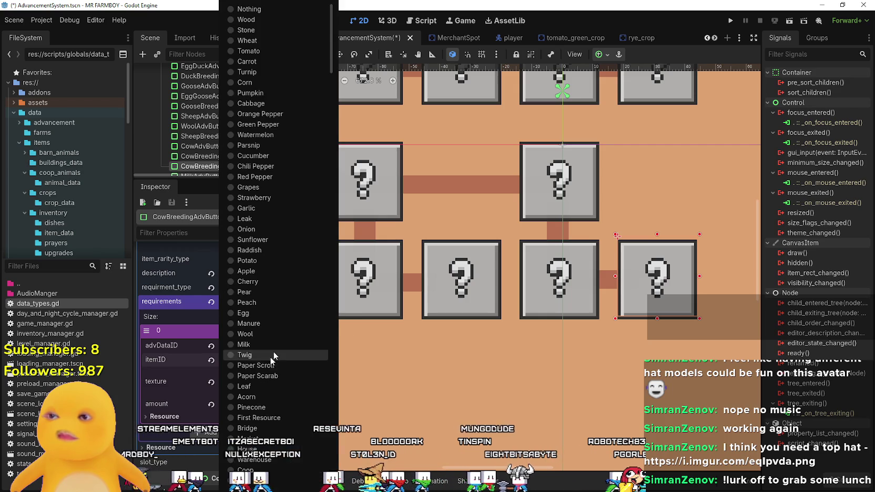
{"action": "scroll", "coordinate": [301, 340], "scroll_direction": "down", "scroll_amount": 10}
{"action": "scroll", "coordinate": [284, 349], "scroll_direction": "down", "scroll_amount": 20}
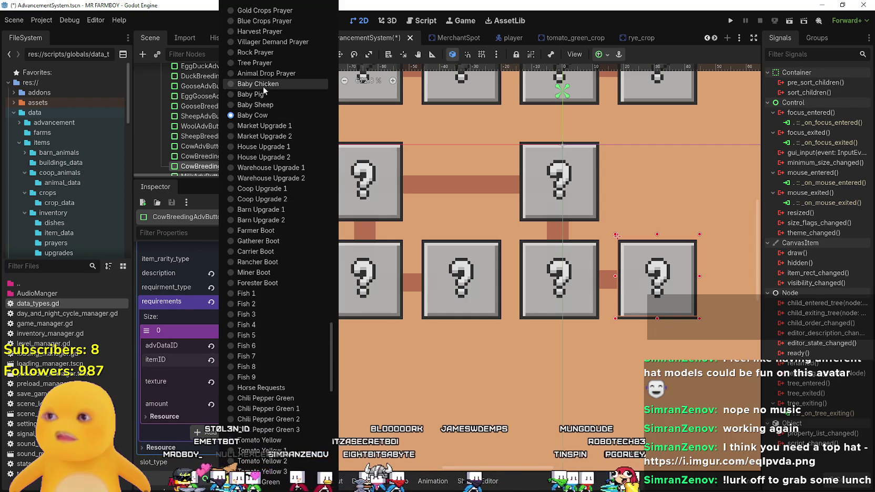
{"action": "left_click", "coordinate": [260, 94]}
{"action": "scroll", "coordinate": [242, 440], "scroll_direction": "up", "scroll_amount": 5}
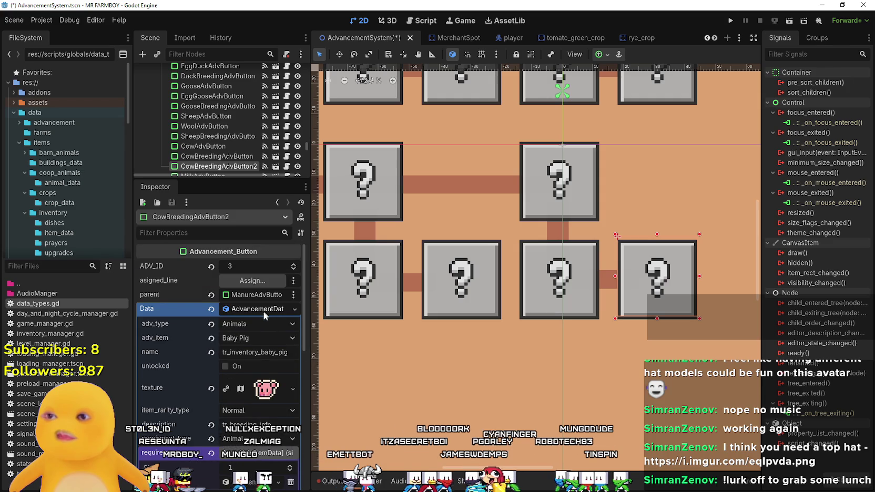
{"action": "key", "text": "ctrl+s"}
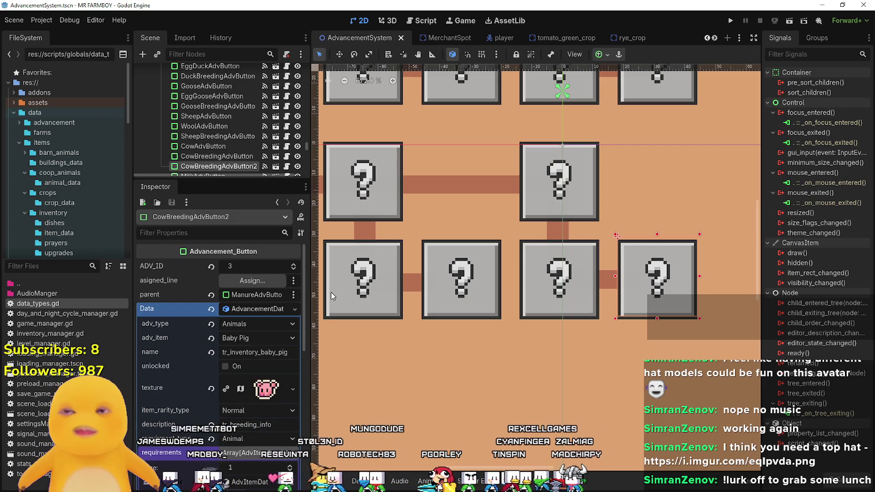
Review the advancement data, then select ManureAdvButton and save again.
{"action": "left_click", "coordinate": [242, 310]}
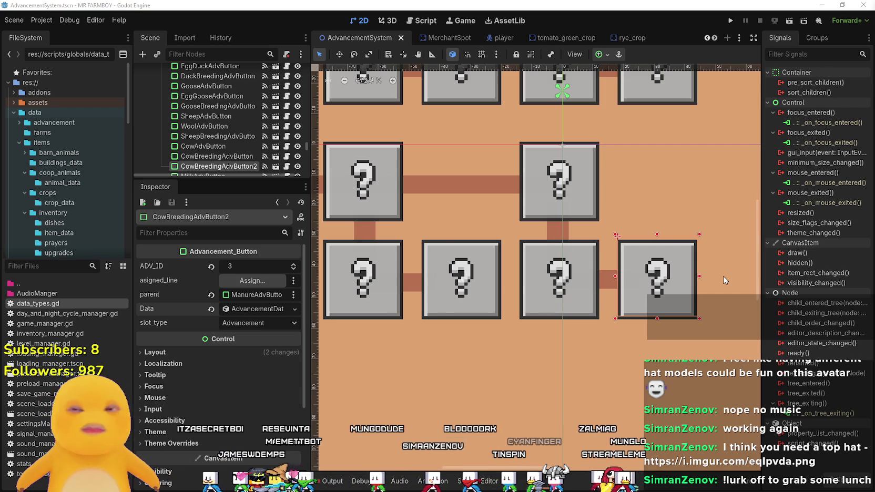
{"action": "scroll", "coordinate": [703, 274], "scroll_direction": "down", "scroll_amount": 1}
{"action": "scroll", "coordinate": [703, 275], "scroll_direction": "down", "scroll_amount": 1}
{"action": "scroll", "coordinate": [557, 347], "scroll_direction": "right", "scroll_amount": 2}
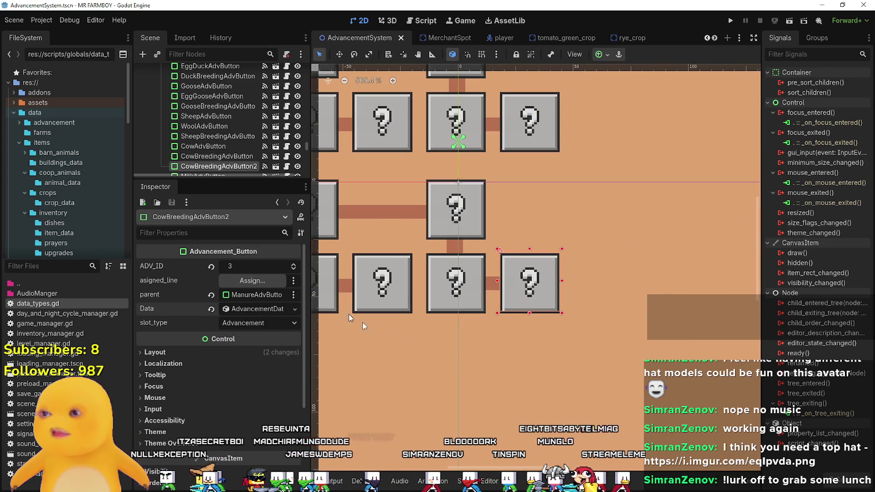
{"action": "left_click", "coordinate": [256, 309]}
{"action": "scroll", "coordinate": [229, 417], "scroll_direction": "down", "scroll_amount": 3}
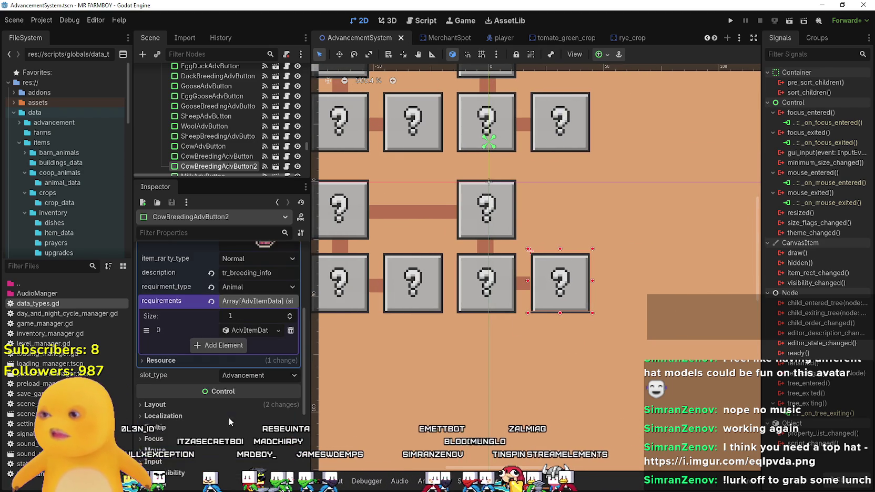
{"action": "scroll", "coordinate": [232, 416], "scroll_direction": "up", "scroll_amount": 2}
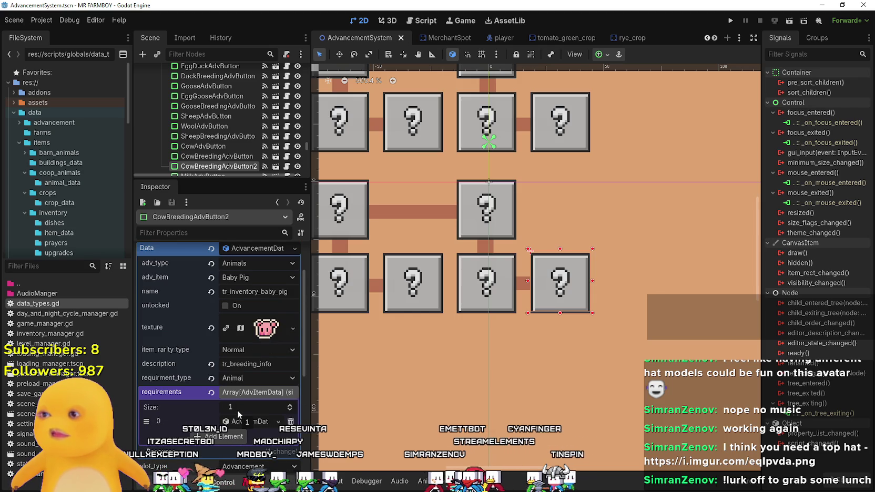
{"action": "scroll", "coordinate": [258, 376], "scroll_direction": "up", "scroll_amount": 1}
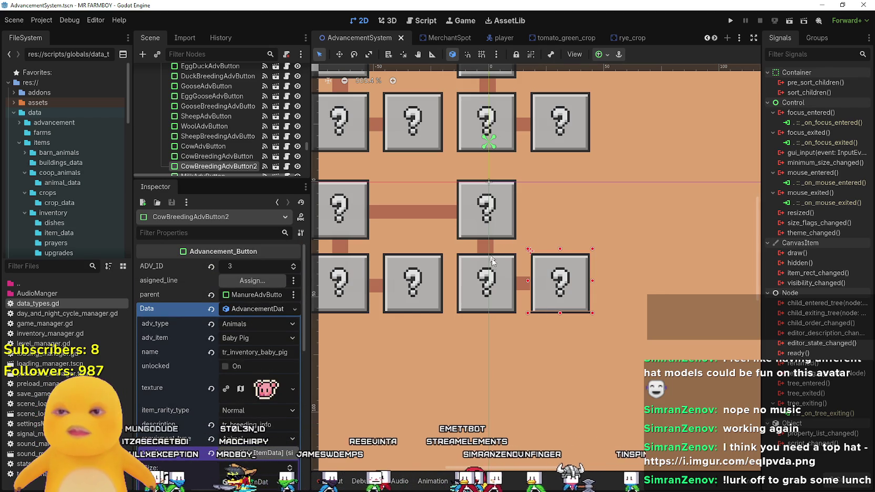
{"action": "left_click", "coordinate": [555, 301]}
{"action": "scroll", "coordinate": [555, 300], "scroll_direction": "down", "scroll_amount": 3}
{"action": "key", "text": "ctrl+s"}
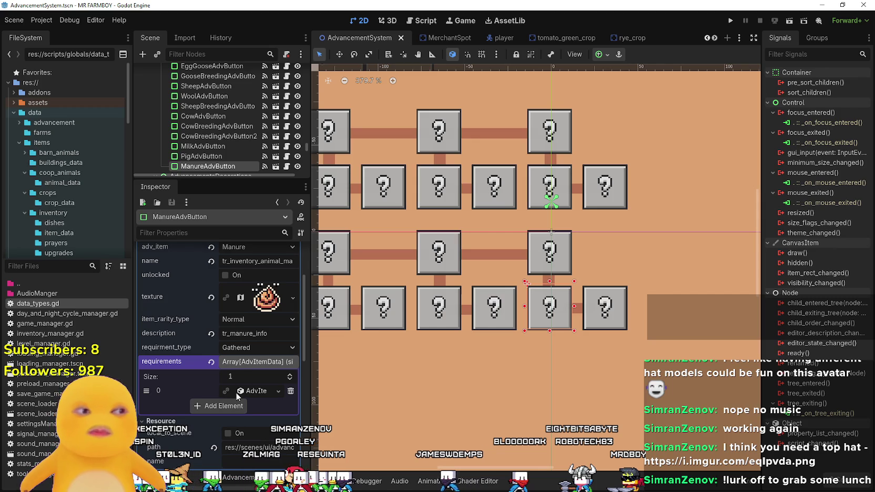
Collapse Manure's data, check the Baby Pig box under ManureAdvButton, then select CowAdvButton.
{"action": "scroll", "coordinate": [244, 363], "scroll_direction": "up", "scroll_amount": 5}
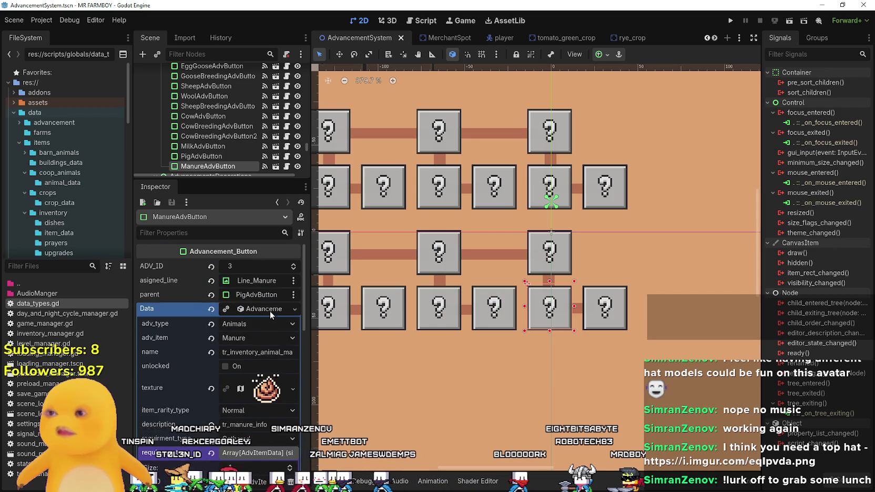
{"action": "left_click", "coordinate": [263, 309]}
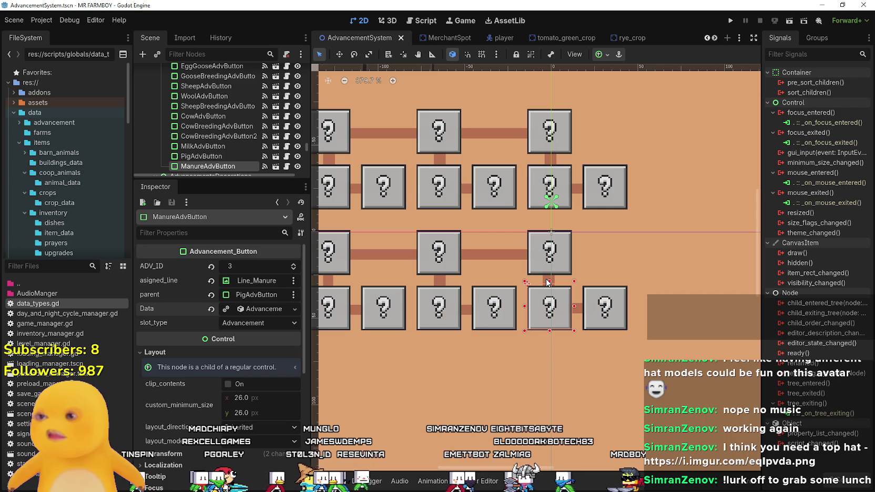
{"action": "left_click", "coordinate": [612, 319]}
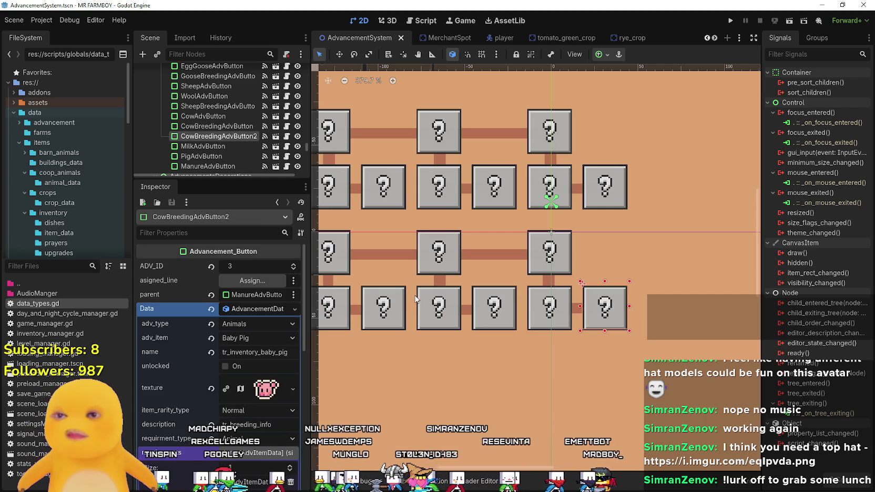
{"action": "scroll", "coordinate": [415, 298], "scroll_direction": "down", "scroll_amount": 5}
{"action": "scroll", "coordinate": [449, 277], "scroll_direction": "up", "scroll_amount": 3}
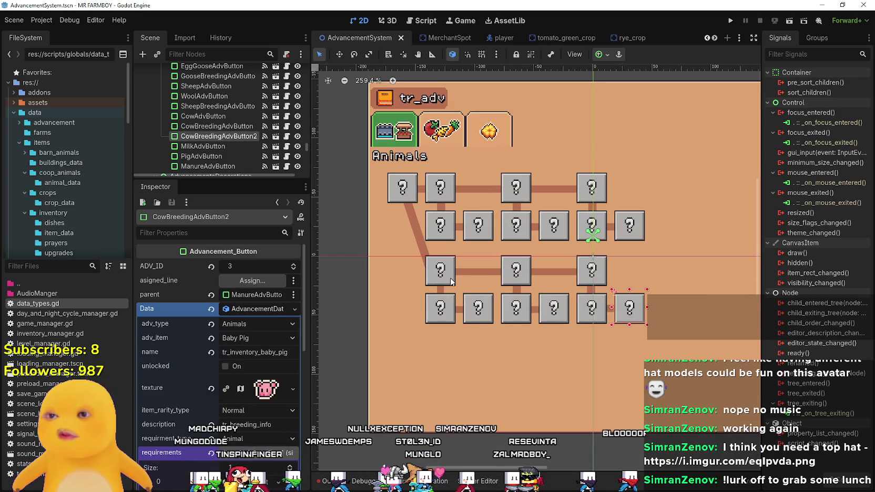
{"action": "scroll", "coordinate": [449, 277], "scroll_direction": "down", "scroll_amount": 3}
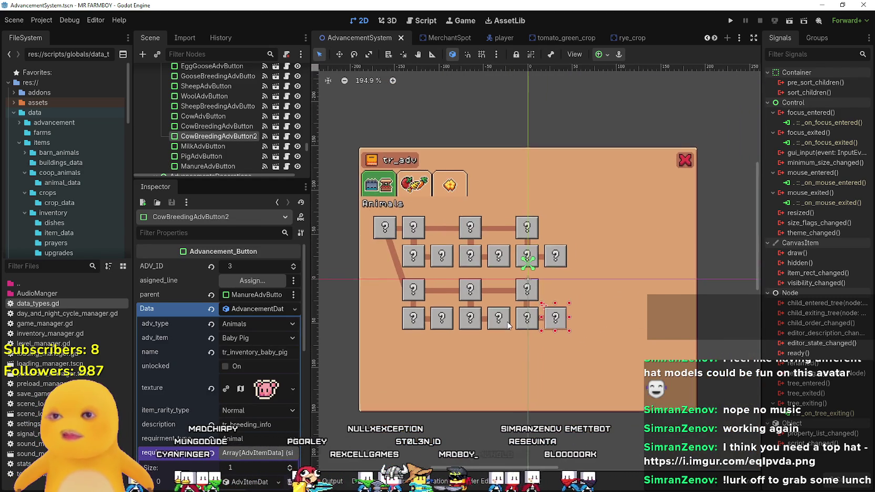
{"action": "scroll", "coordinate": [508, 322], "scroll_direction": "up", "scroll_amount": 2}
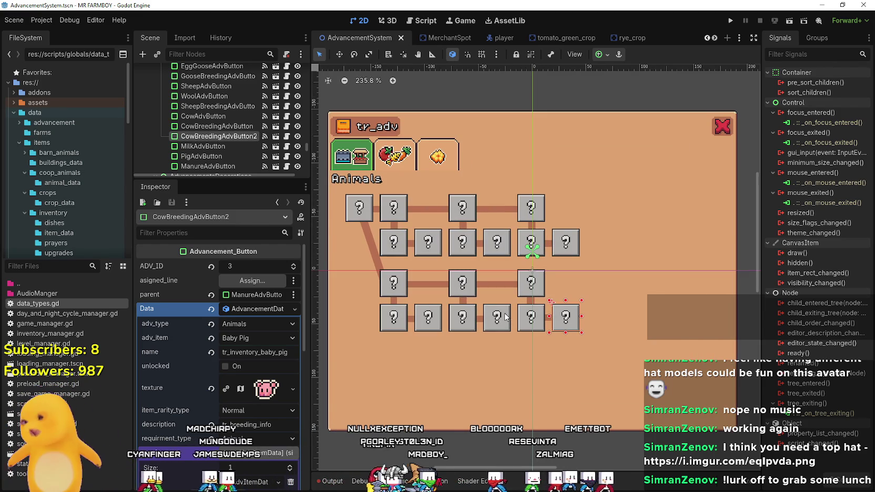
{"action": "scroll", "coordinate": [502, 313], "scroll_direction": "up", "scroll_amount": 2}
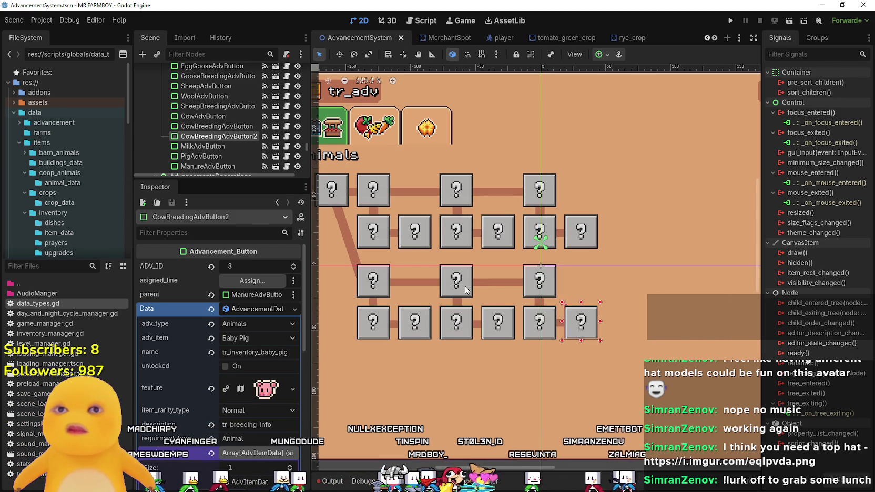
{"action": "left_click", "coordinate": [465, 285]}
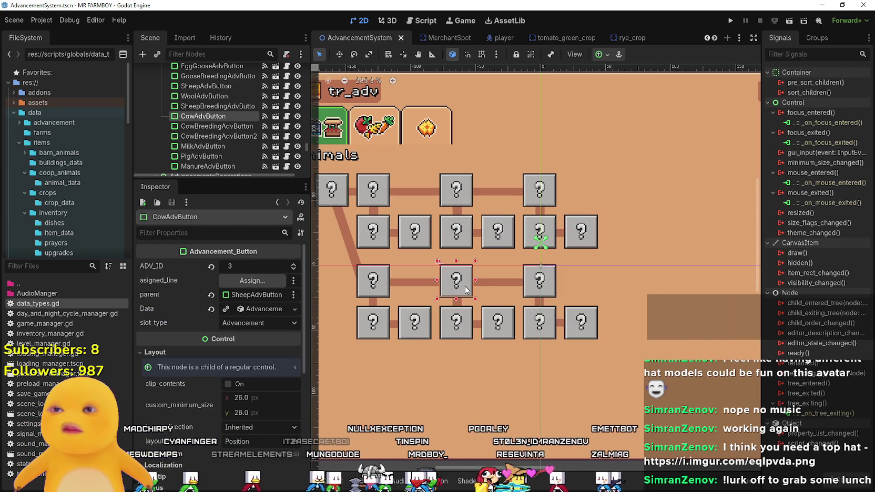
Make the Cow advancement's Data unique (recursive).
{"action": "left_click", "coordinate": [255, 309]}
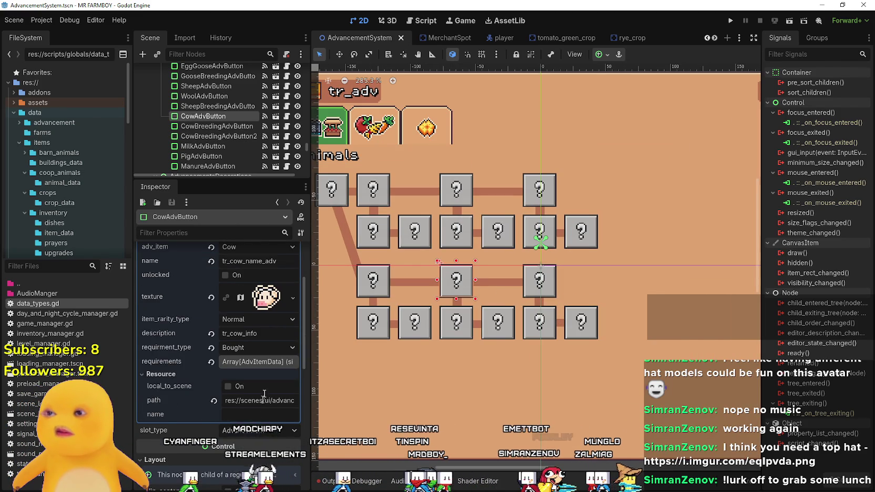
{"action": "left_click", "coordinate": [258, 363]}
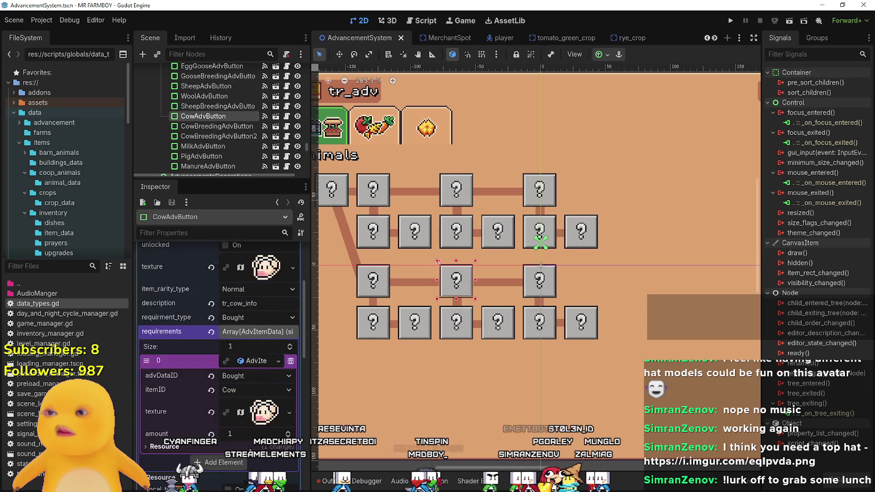
{"action": "scroll", "coordinate": [252, 441], "scroll_direction": "down", "scroll_amount": 2}
{"action": "scroll", "coordinate": [505, 326], "scroll_direction": "left", "scroll_amount": 2}
{"action": "scroll", "coordinate": [256, 327], "scroll_direction": "up", "scroll_amount": 2}
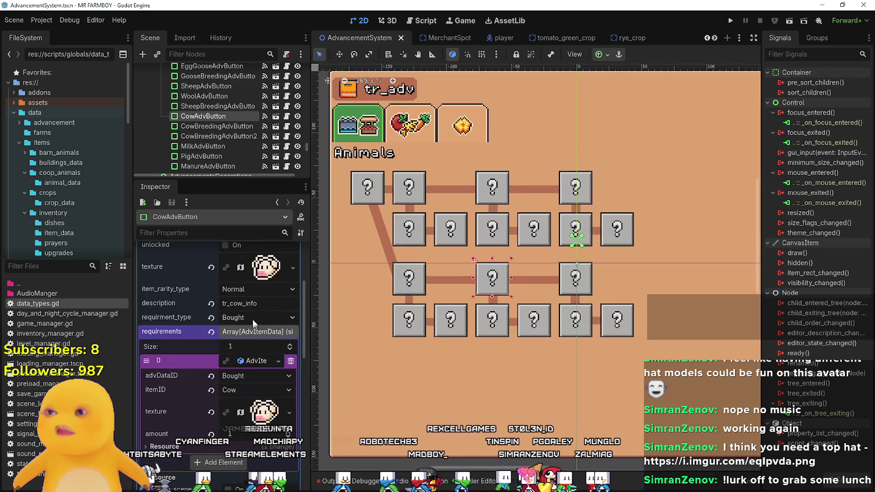
{"action": "scroll", "coordinate": [244, 316], "scroll_direction": "up", "scroll_amount": 4}
{"action": "right_click", "coordinate": [241, 310]}
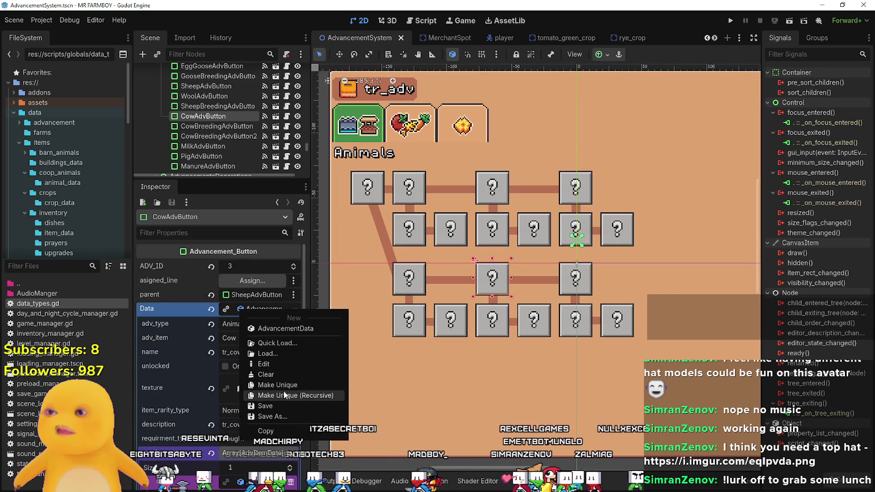
{"action": "left_click", "coordinate": [284, 395]}
Change the Cow requirement type from Bought to Gathered and delete its existing requirement.
{"action": "scroll", "coordinate": [256, 366], "scroll_direction": "down", "scroll_amount": 4}
{"action": "left_click", "coordinate": [252, 329]}
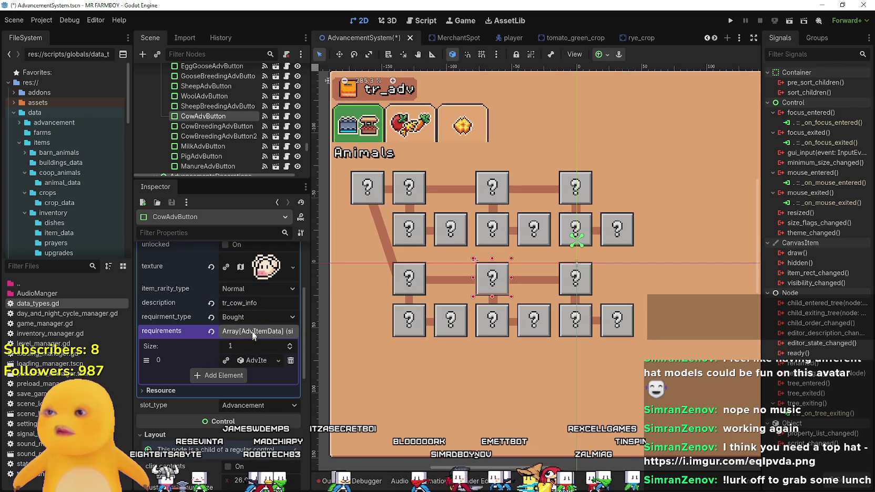
{"action": "left_click", "coordinate": [253, 316]}
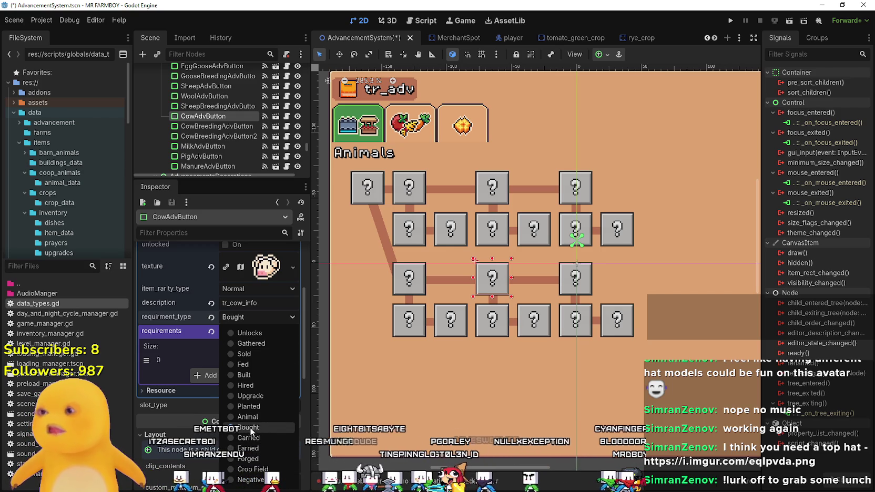
{"action": "left_click", "coordinate": [251, 343]}
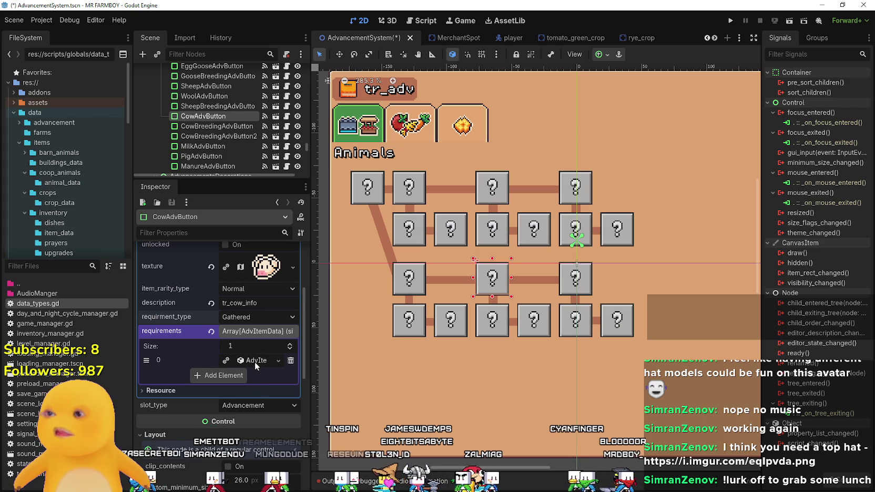
{"action": "left_click", "coordinate": [290, 360]}
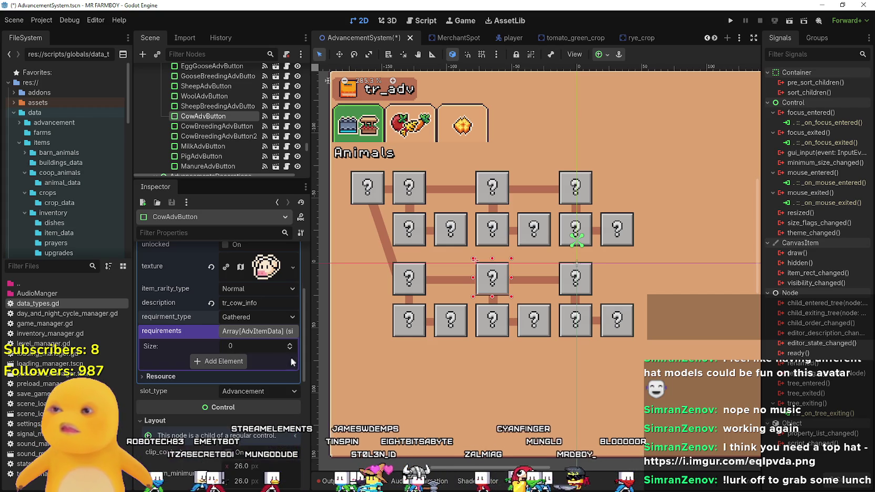
{"action": "left_click", "coordinate": [406, 331]}
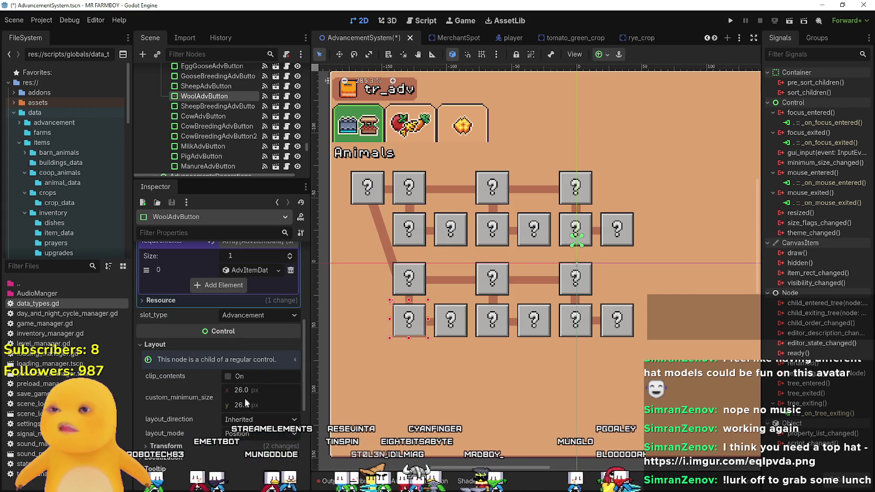
Copy the Wool advancement's first requirement entry.
{"action": "left_click", "coordinate": [254, 270]}
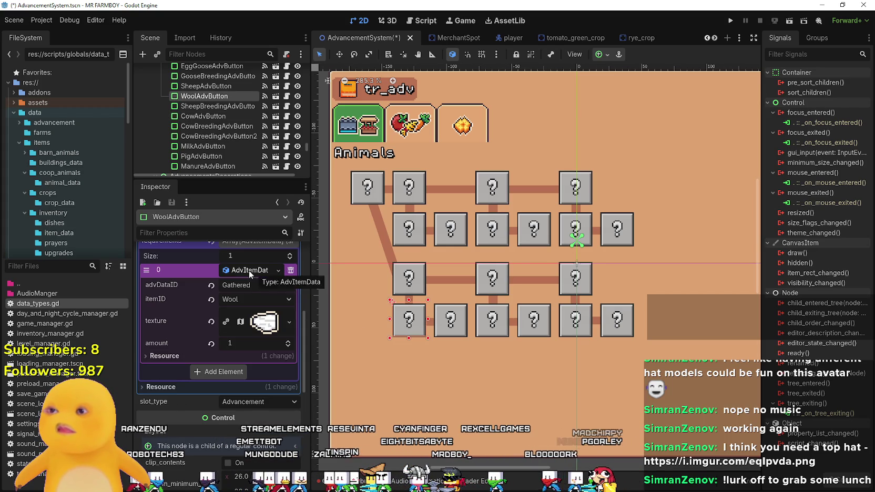
{"action": "right_click", "coordinate": [249, 270]}
{"action": "left_click", "coordinate": [276, 392]}
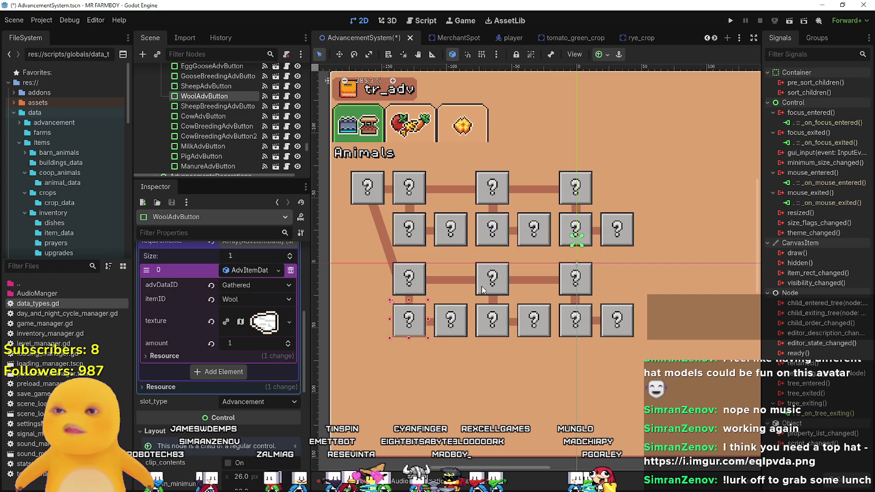
Paste it as a unique new Cow requirement with amount 200.
{"action": "left_click", "coordinate": [482, 289]}
{"action": "left_click", "coordinate": [238, 364]}
{"action": "left_click", "coordinate": [241, 365]}
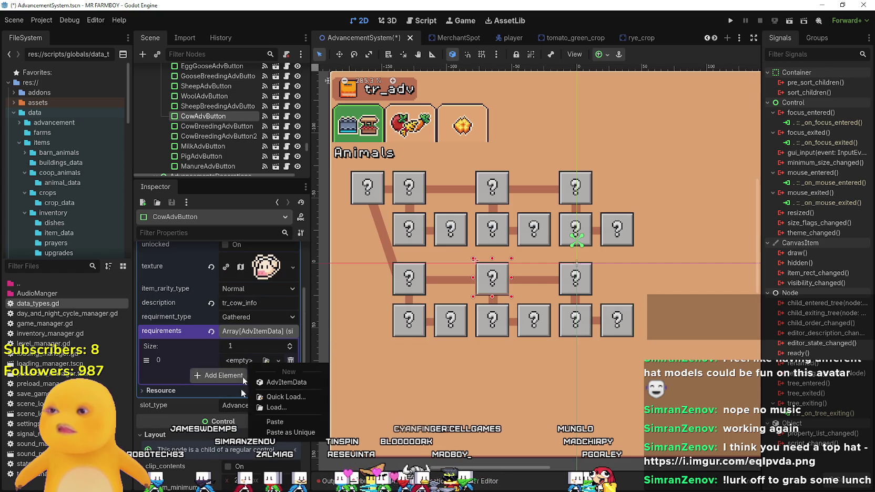
{"action": "left_click", "coordinate": [277, 421]}
{"action": "right_click", "coordinate": [237, 362]}
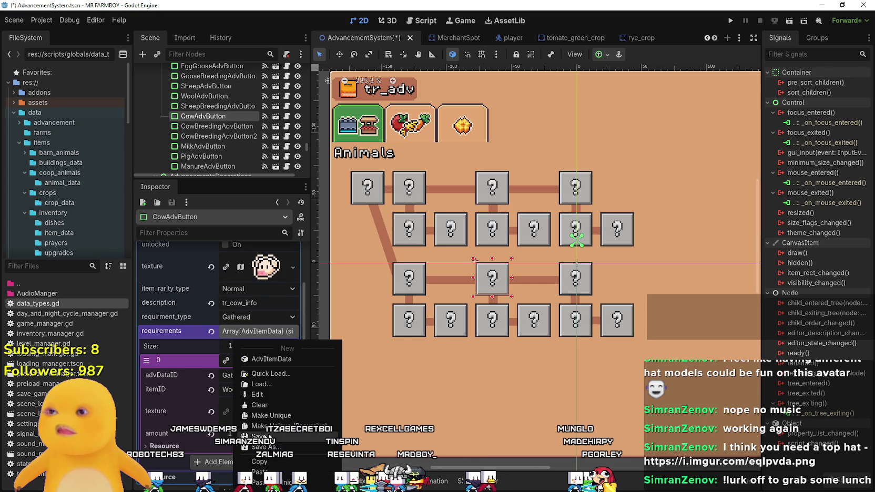
{"action": "left_click", "coordinate": [279, 416]}
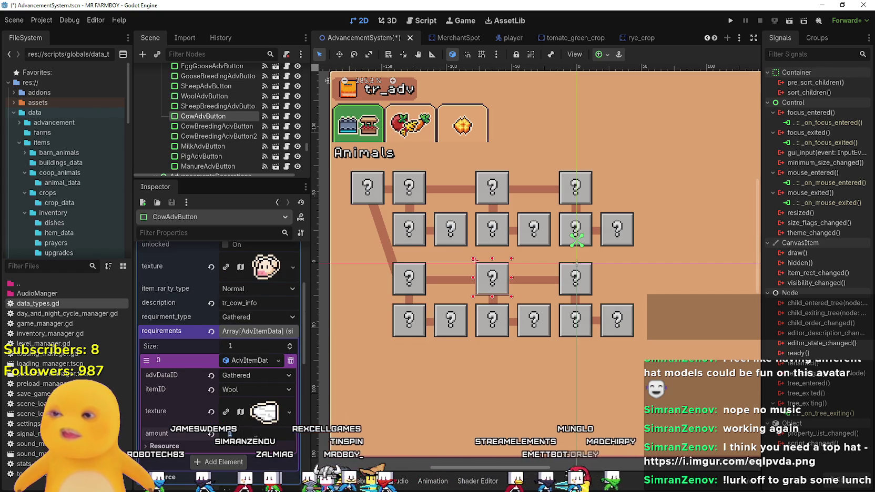
{"action": "type", "text": "200"}
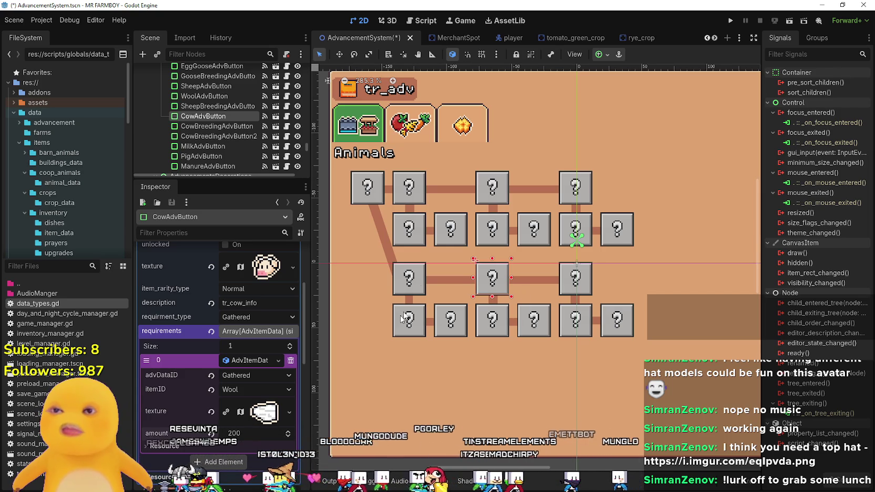
{"action": "scroll", "coordinate": [256, 378], "scroll_direction": "up", "scroll_amount": 4}
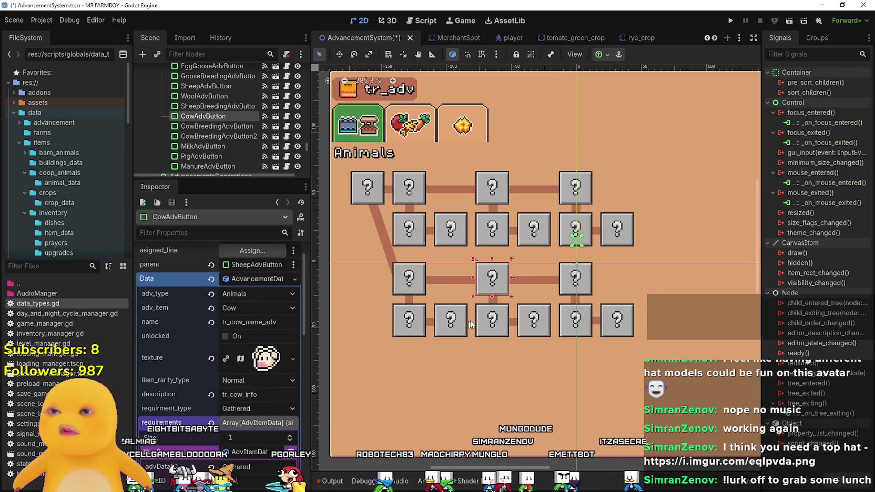
{"action": "left_click", "coordinate": [580, 292]}
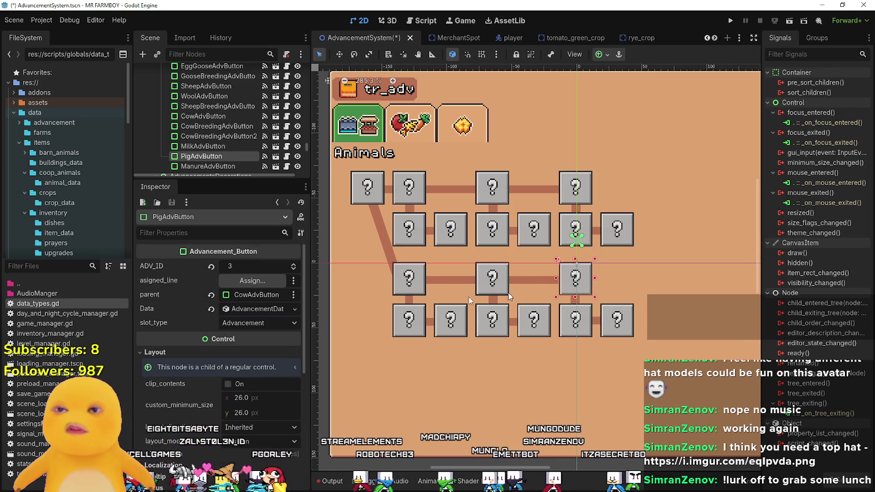
Make the Pig advancement's data unique, set requirement type to Gathered, and clear its requirement.
{"action": "left_click", "coordinate": [261, 311]}
{"action": "right_click", "coordinate": [259, 310]}
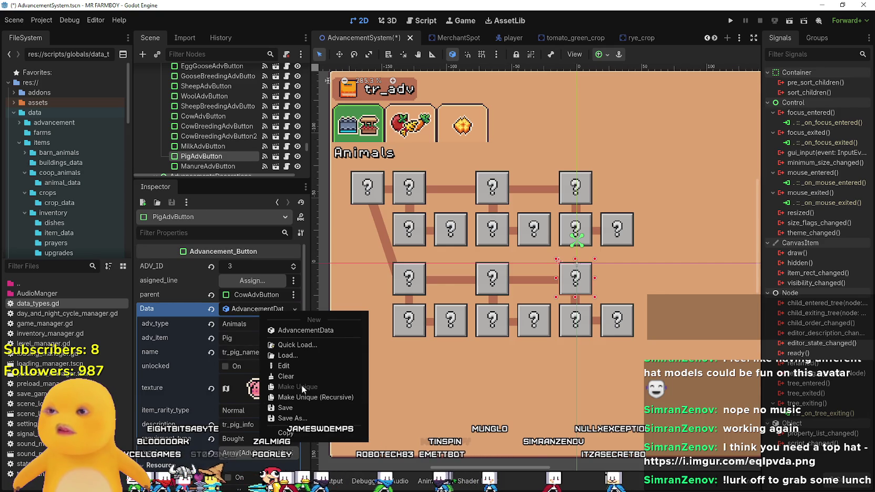
{"action": "left_click", "coordinate": [244, 318]}
{"action": "scroll", "coordinate": [244, 319], "scroll_direction": "down", "scroll_amount": 4}
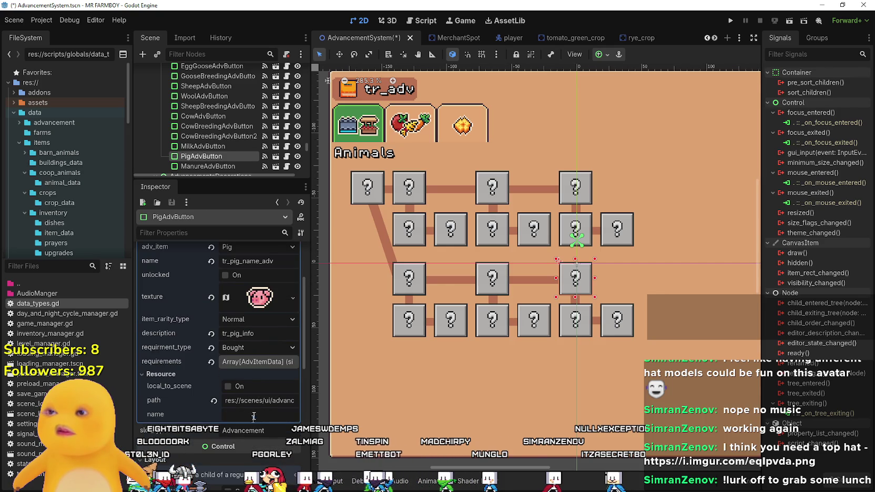
{"action": "left_click", "coordinate": [258, 348]}
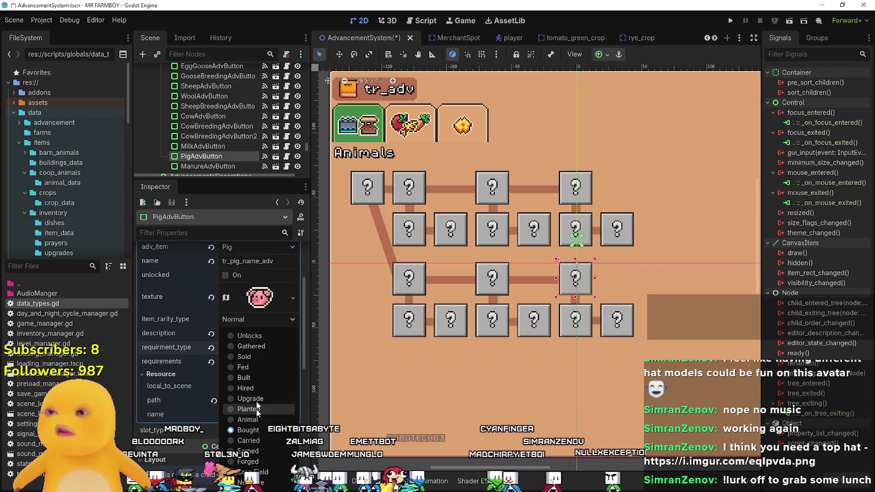
{"action": "left_click", "coordinate": [257, 347]}
{"action": "left_click", "coordinate": [257, 362]}
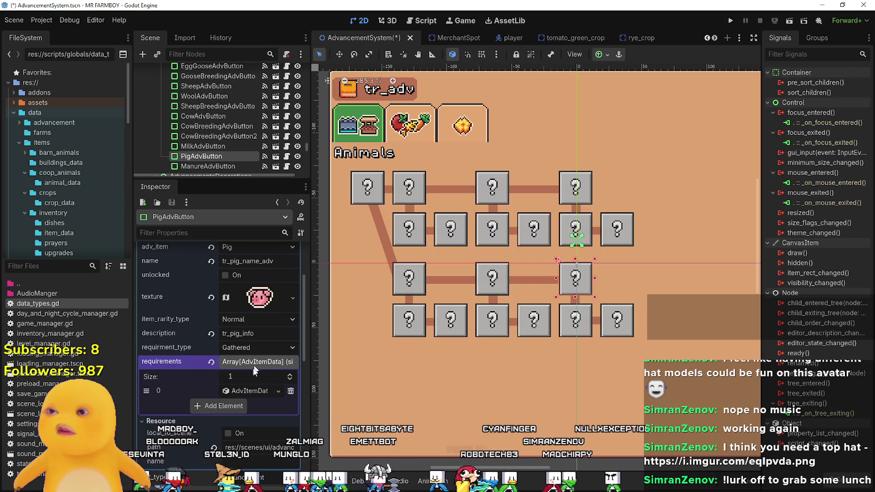
{"action": "left_click", "coordinate": [278, 391]}
{"action": "left_click", "coordinate": [263, 456]}
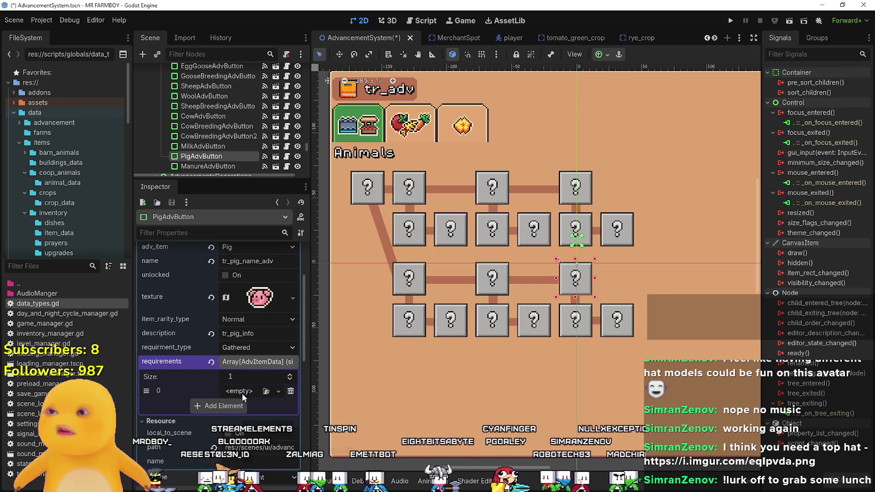
Paste the copied Wool requirement, make it unique, and set the amount to 200.
{"action": "left_click", "coordinate": [234, 391]}
{"action": "left_click", "coordinate": [284, 453]}
{"action": "left_click", "coordinate": [254, 391]}
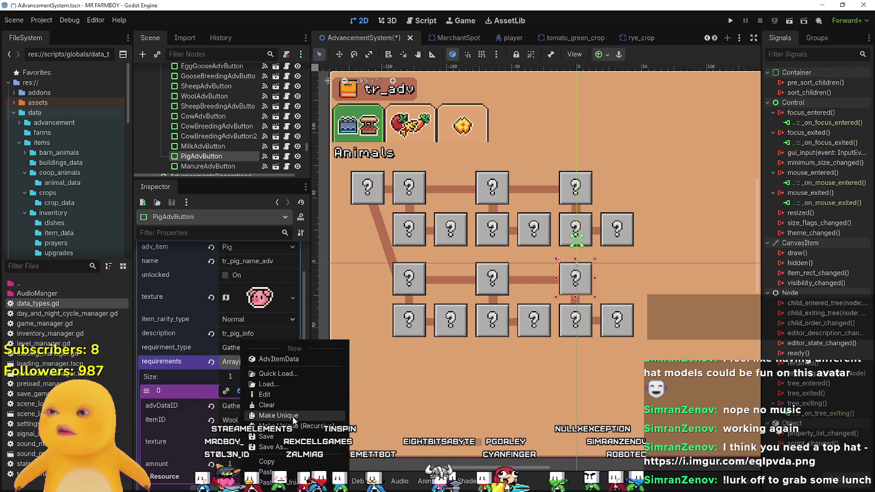
{"action": "left_click", "coordinate": [256, 455]}
{"action": "type", "text": "2"}
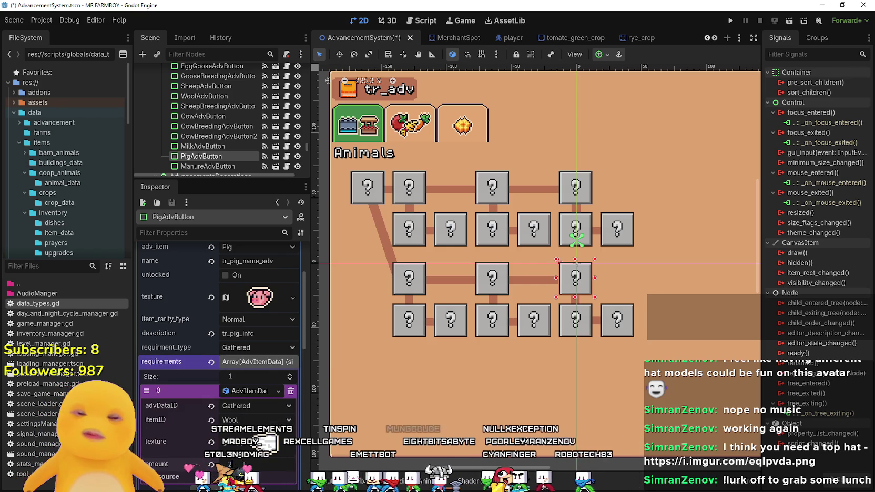
{"action": "type", "text": "00"}
{"action": "key", "text": "Return"}
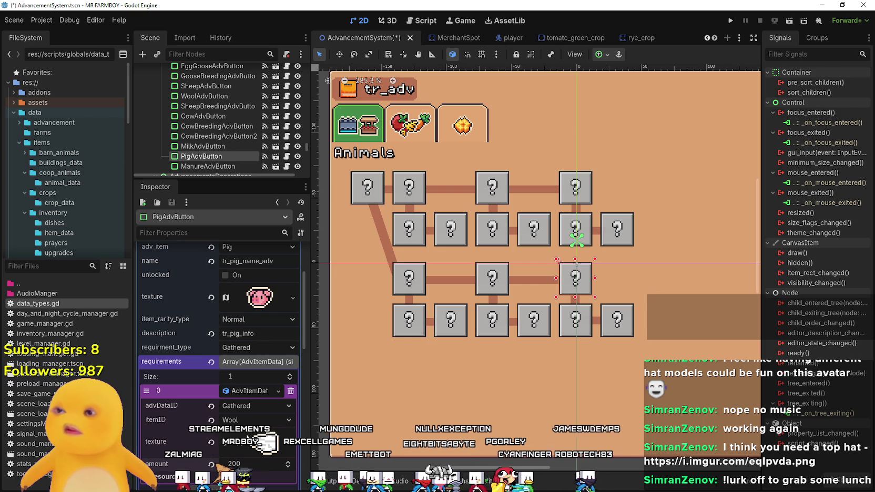
{"action": "scroll", "coordinate": [494, 376], "scroll_direction": "up", "scroll_amount": 2}
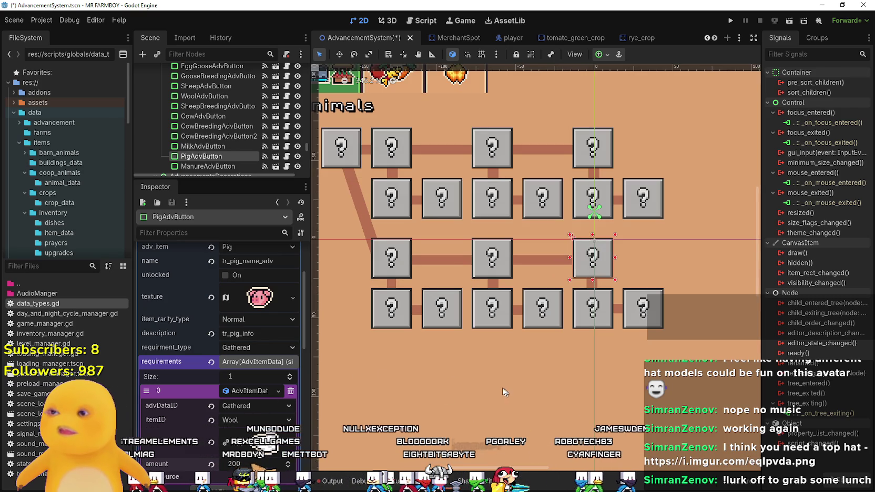
{"action": "left_click", "coordinate": [278, 391]}
{"action": "left_click", "coordinate": [237, 408]}
{"action": "left_click", "coordinate": [238, 408]}
{"action": "left_click", "coordinate": [247, 347]}
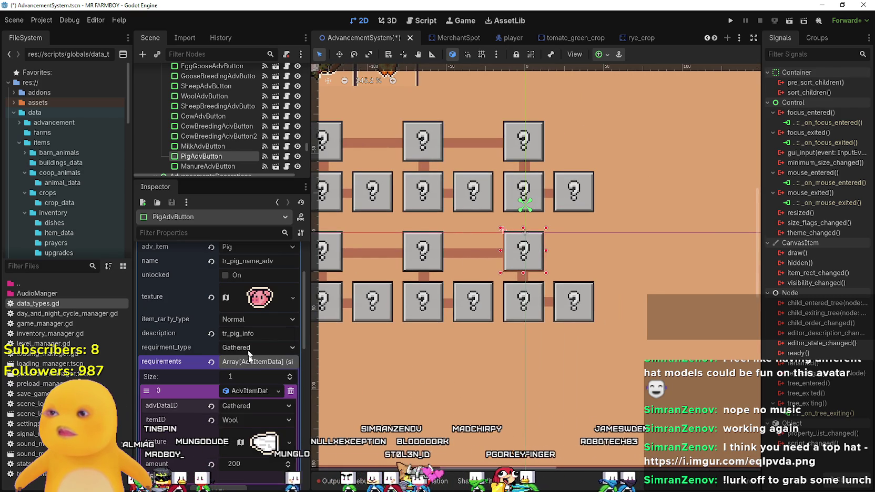
Change the Pig advancement's required item from Wool to Milk and make its texture unique.
{"action": "left_click", "coordinate": [249, 421]}
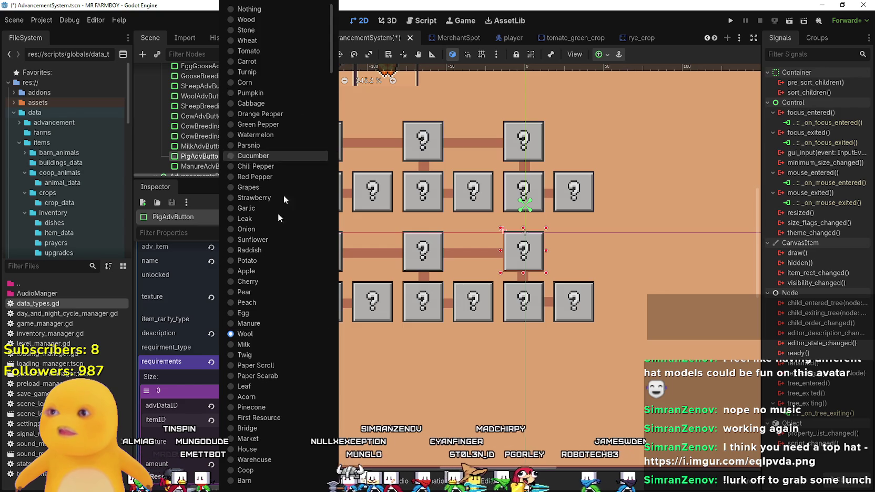
{"action": "left_click", "coordinate": [258, 344]}
{"action": "left_click", "coordinate": [263, 441]}
{"action": "right_click", "coordinate": [244, 415]}
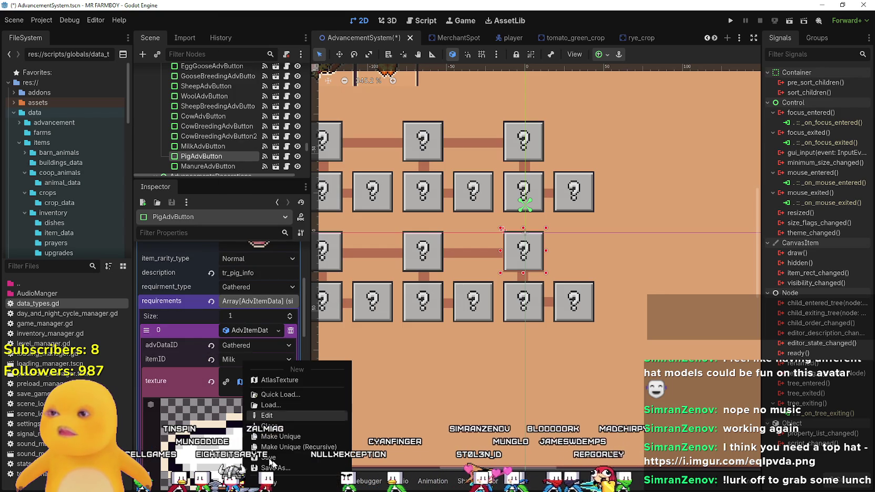
{"action": "left_click", "coordinate": [283, 441]}
In the atlas region editor, pick the milk bottle sprite, moving the region to x 48, y 1744.
{"action": "scroll", "coordinate": [231, 401], "scroll_direction": "down", "scroll_amount": 5}
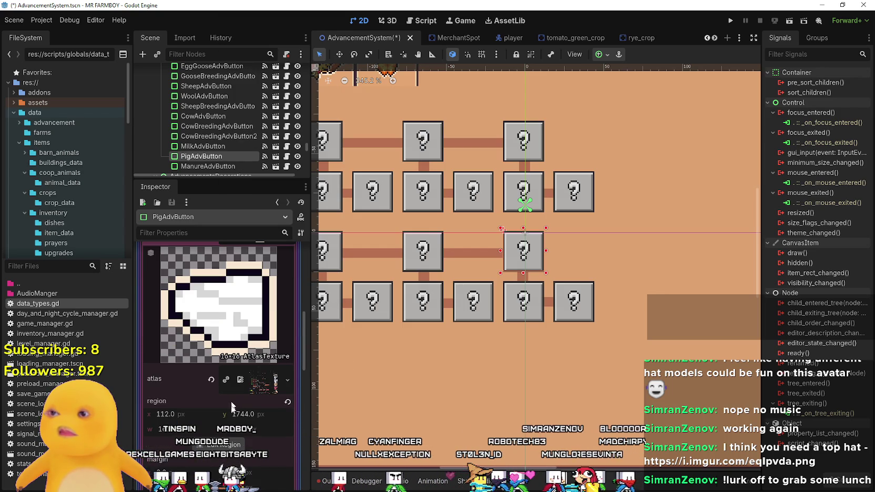
{"action": "left_click", "coordinate": [231, 442]}
{"action": "scroll", "coordinate": [431, 291], "scroll_direction": "down", "scroll_amount": 5}
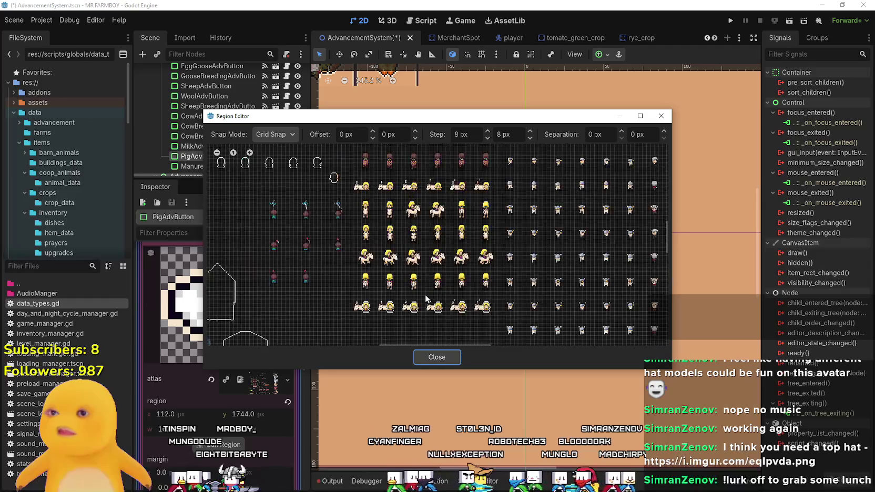
{"action": "scroll", "coordinate": [398, 307], "scroll_direction": "down", "scroll_amount": 5}
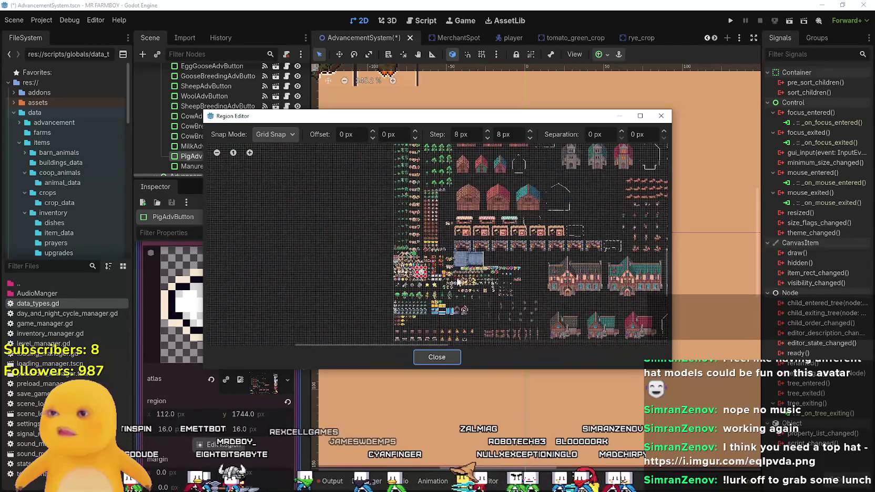
{"action": "scroll", "coordinate": [453, 310], "scroll_direction": "up", "scroll_amount": 3}
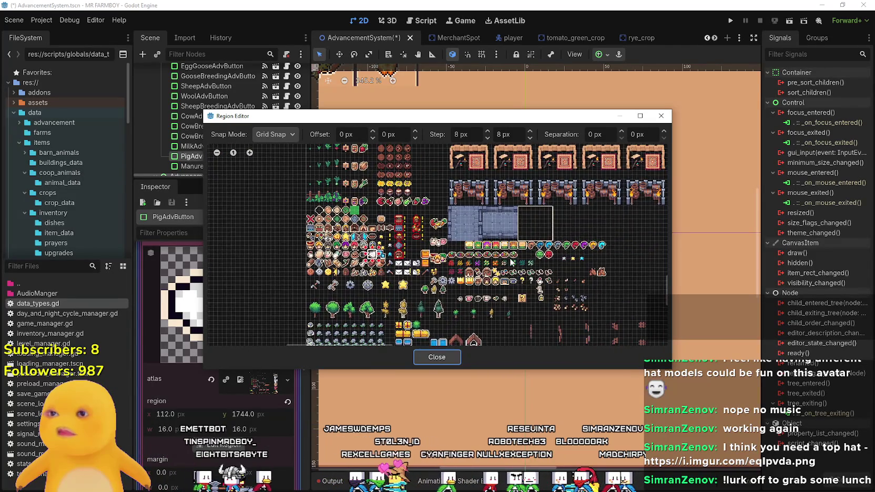
{"action": "scroll", "coordinate": [490, 286], "scroll_direction": "down", "scroll_amount": 2}
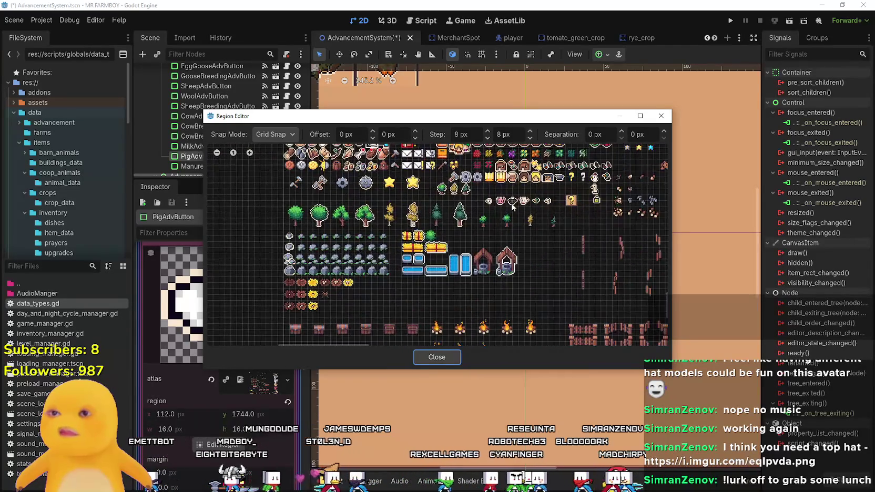
{"action": "scroll", "coordinate": [461, 272], "scroll_direction": "up", "scroll_amount": 3}
{"action": "scroll", "coordinate": [461, 272], "scroll_direction": "up", "scroll_amount": 3}
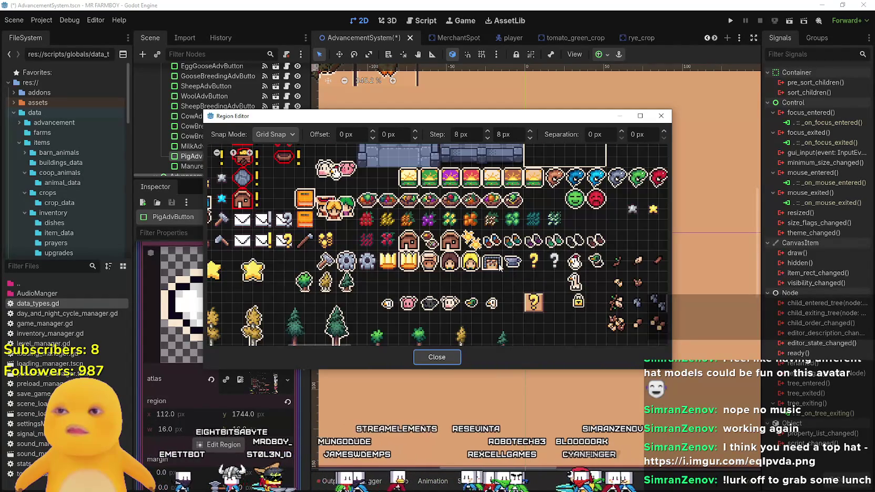
{"action": "mouse_move", "coordinate": [414, 278]}
{"action": "left_mouse_down"}
{"action": "mouse_move", "coordinate": [480, 295]}
{"action": "mouse_move", "coordinate": [323, 278]}
{"action": "mouse_move", "coordinate": [217, 290]}
{"action": "mouse_move", "coordinate": [457, 273]}
{"action": "left_mouse_up"}
{"action": "scroll", "coordinate": [434, 258], "scroll_direction": "up", "scroll_amount": 2}
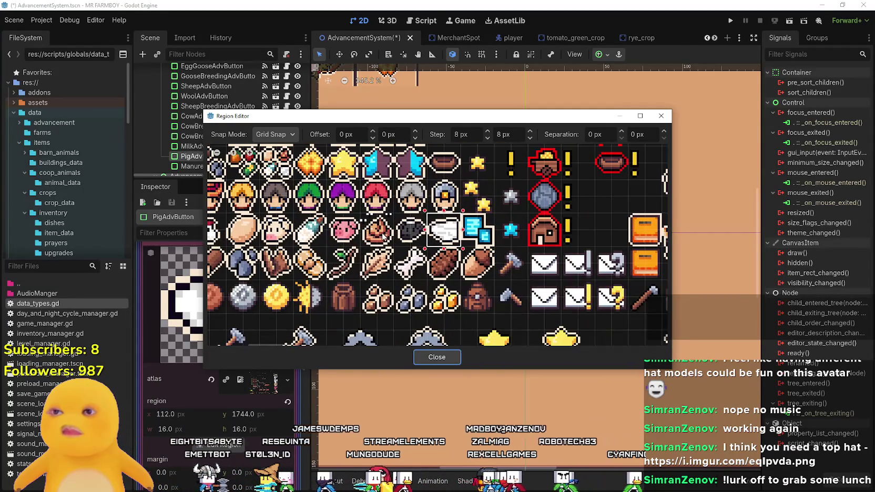
{"action": "left_click", "coordinate": [302, 235]}
{"action": "left_click", "coordinate": [437, 357]}
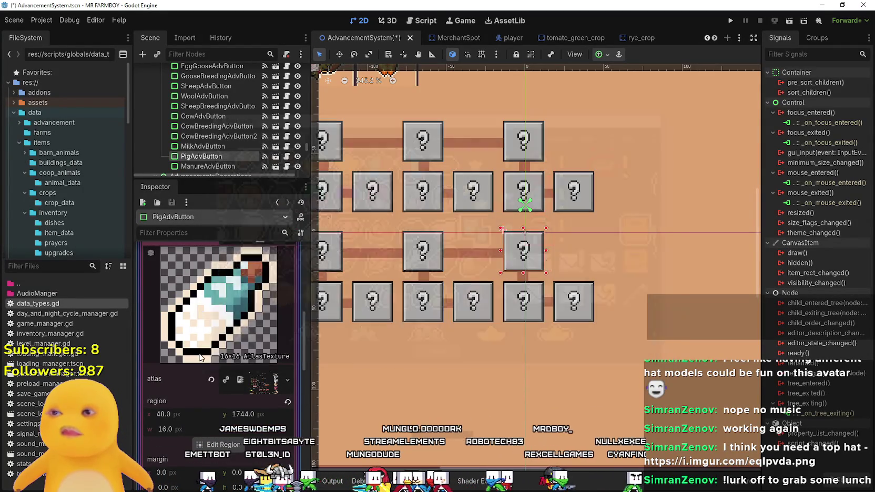
Collapse the texture resource properties and save the AdvancementSystem scene.
{"action": "scroll", "coordinate": [283, 324], "scroll_direction": "up", "scroll_amount": 2}
{"action": "left_click", "coordinate": [261, 296]}
{"action": "scroll", "coordinate": [239, 343], "scroll_direction": "up", "scroll_amount": 3}
{"action": "key", "text": "ctrl+s"}
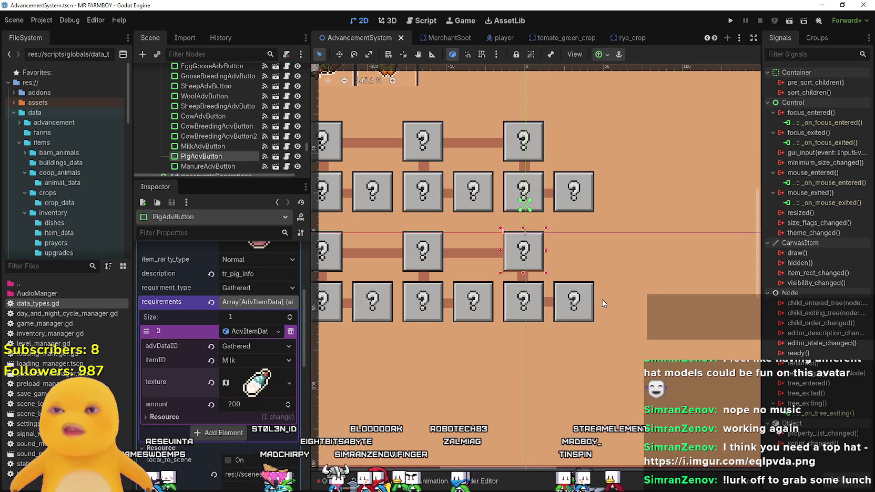
Run the MR FARMBOY game project from the editor.
{"action": "scroll", "coordinate": [602, 299], "scroll_direction": "down", "scroll_amount": 5}
{"action": "scroll", "coordinate": [657, 297], "scroll_direction": "up", "scroll_amount": 3}
{"action": "scroll", "coordinate": [651, 299], "scroll_direction": "down", "scroll_amount": 5}
{"action": "scroll", "coordinate": [612, 306], "scroll_direction": "up", "scroll_amount": 4}
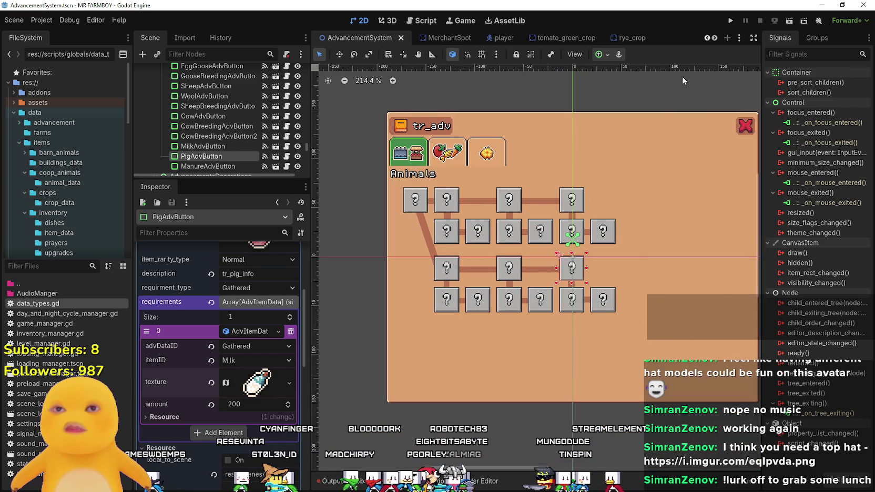
{"action": "left_click", "coordinate": [729, 21]}
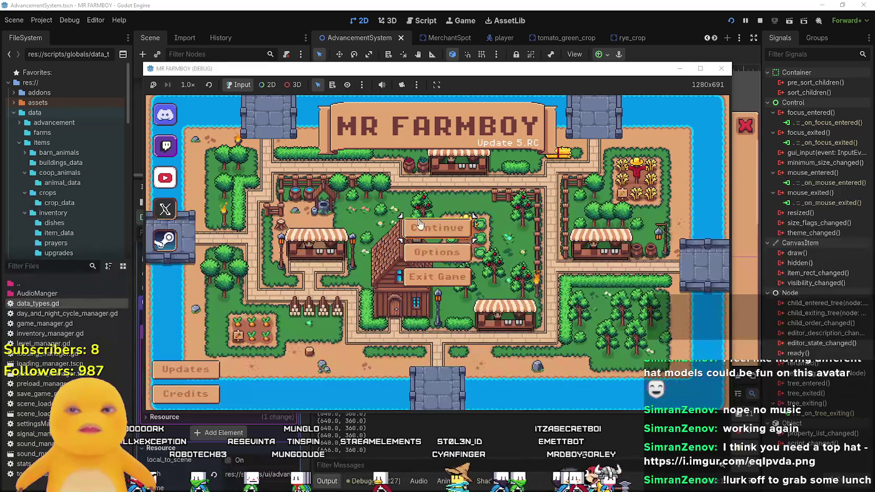
Continue from an existing game and load the first save slot.
{"action": "left_click", "coordinate": [424, 232]}
{"action": "left_click", "coordinate": [437, 242]}
{"action": "left_click", "coordinate": [396, 248]}
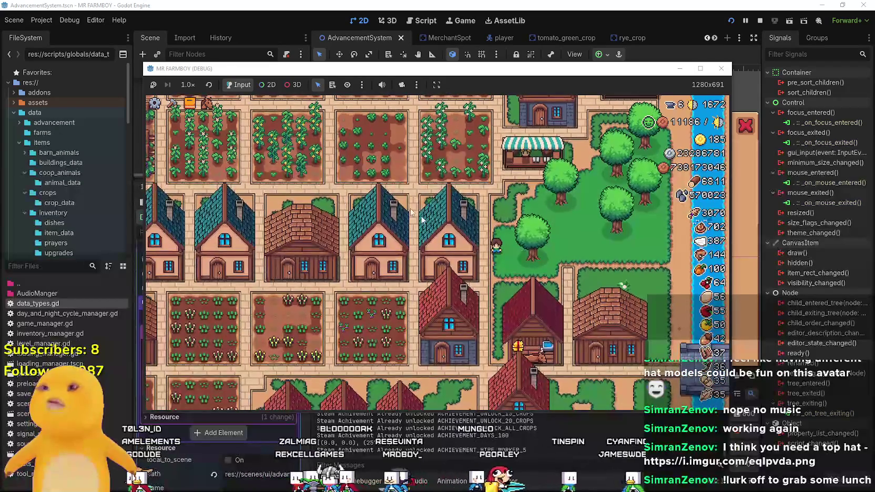
Open the in-game Advancements panel and switch through Crops and Workers to Animals.
{"action": "left_click", "coordinate": [194, 107]}
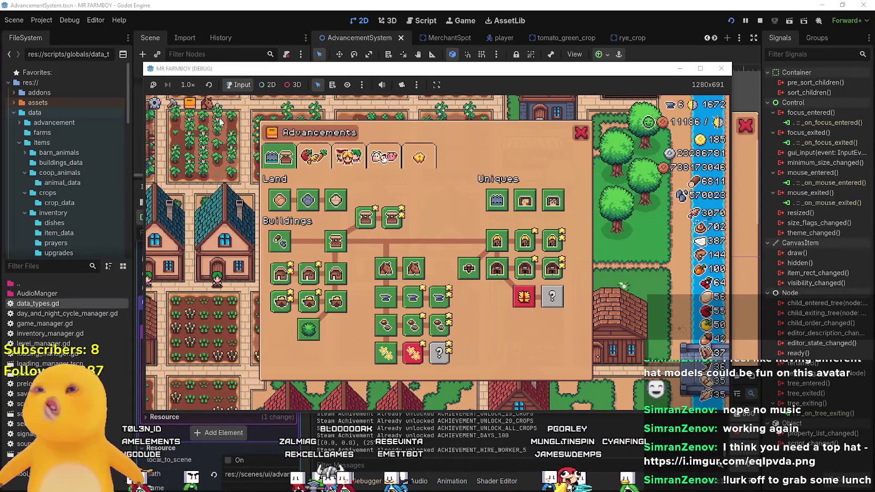
{"action": "left_click", "coordinate": [299, 157]}
{"action": "left_click", "coordinate": [348, 156]}
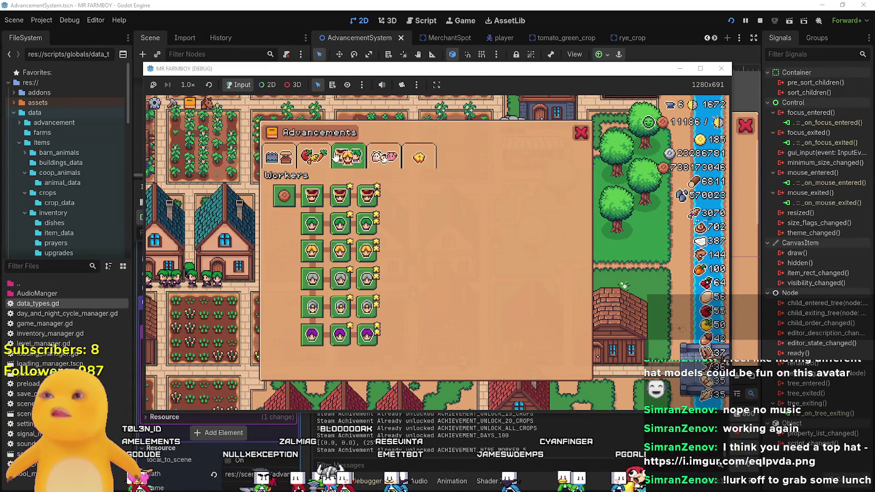
{"action": "left_click", "coordinate": [371, 159]}
{"action": "mouse_move", "coordinate": [313, 204]}
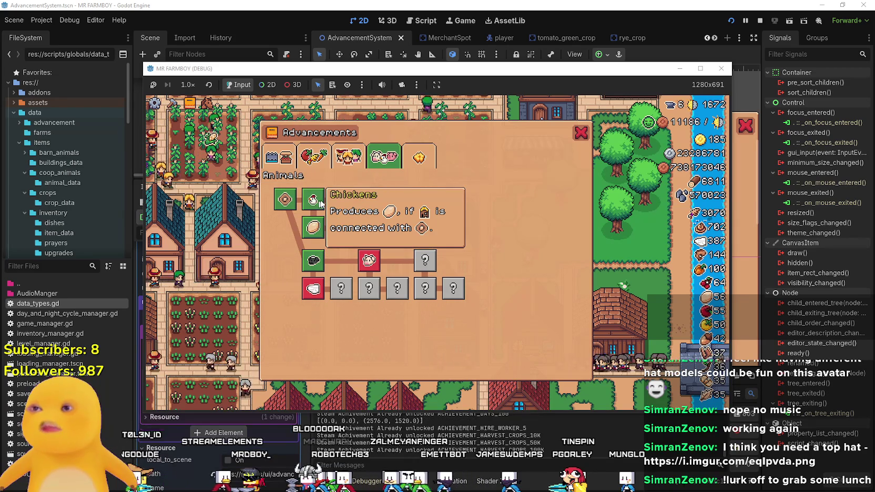
Maximize the game window and review Animals requirements, e.g. Cows 0/200 Wool, Duck 140/200 eggs.
{"action": "left_click", "coordinate": [699, 69]}
{"action": "mouse_move", "coordinate": [324, 183]}
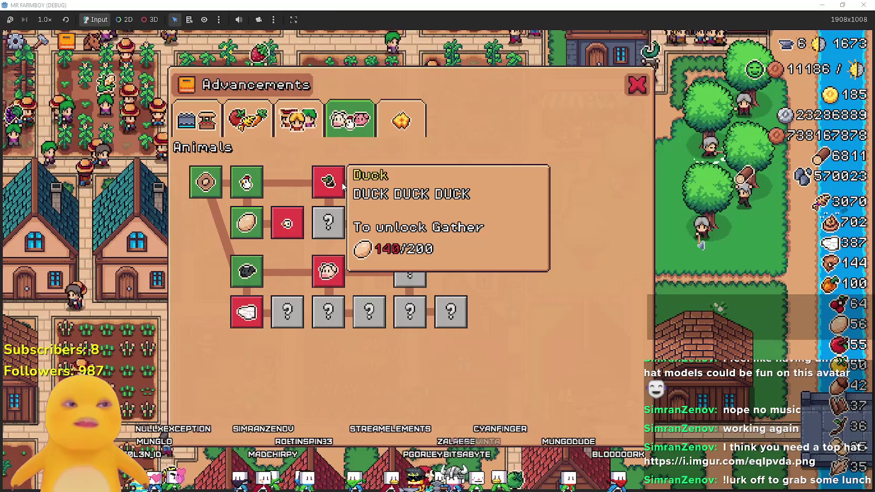
{"action": "mouse_move", "coordinate": [285, 229]}
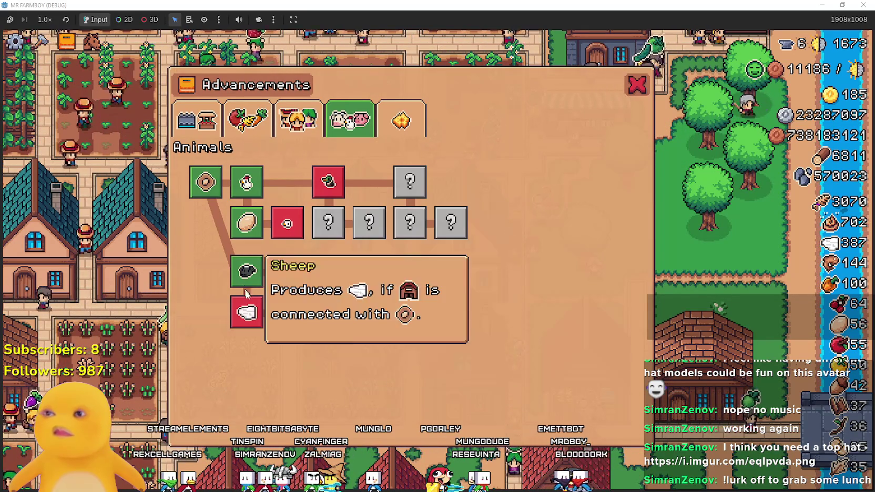
{"action": "mouse_move", "coordinate": [345, 267]}
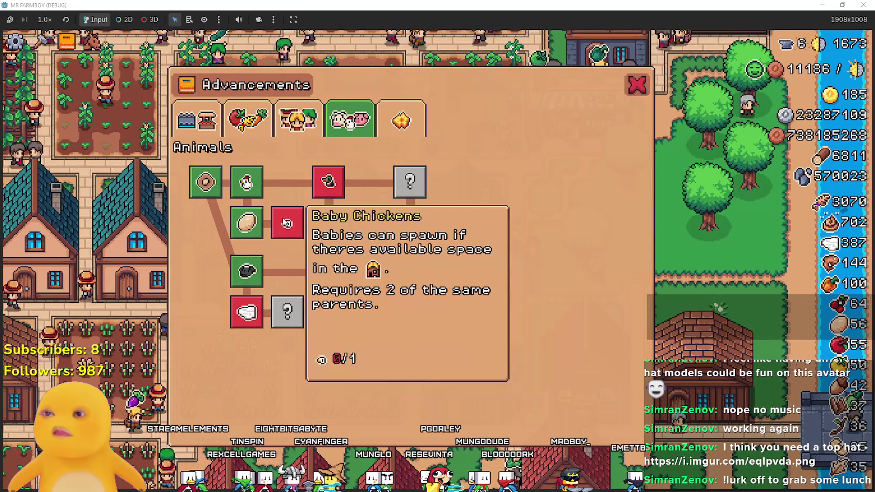
{"action": "mouse_move", "coordinate": [245, 304]}
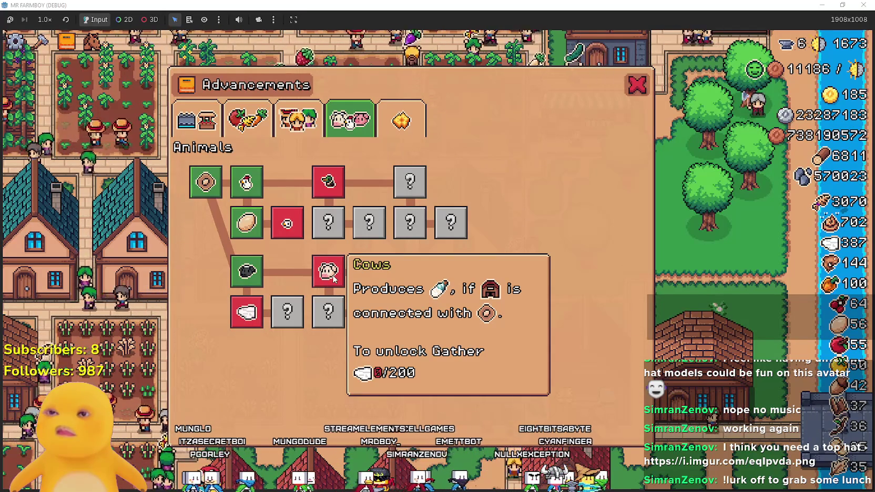
{"action": "mouse_move", "coordinate": [243, 321]}
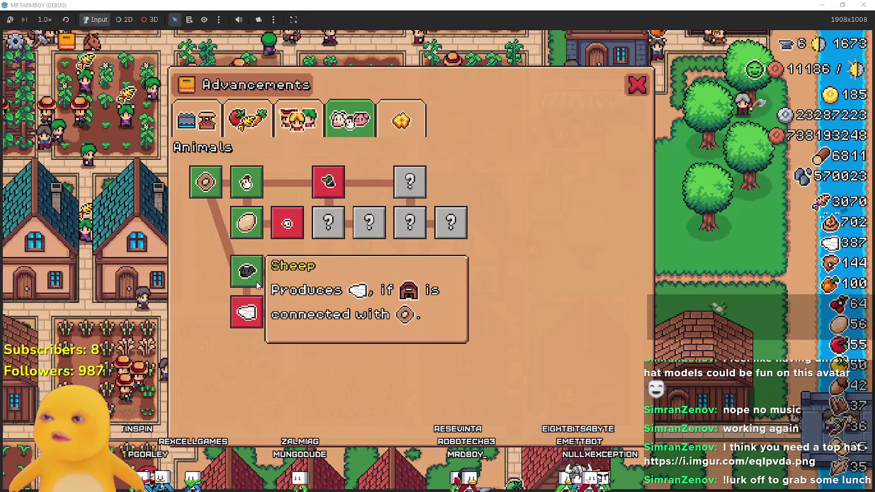
{"action": "mouse_move", "coordinate": [252, 253]}
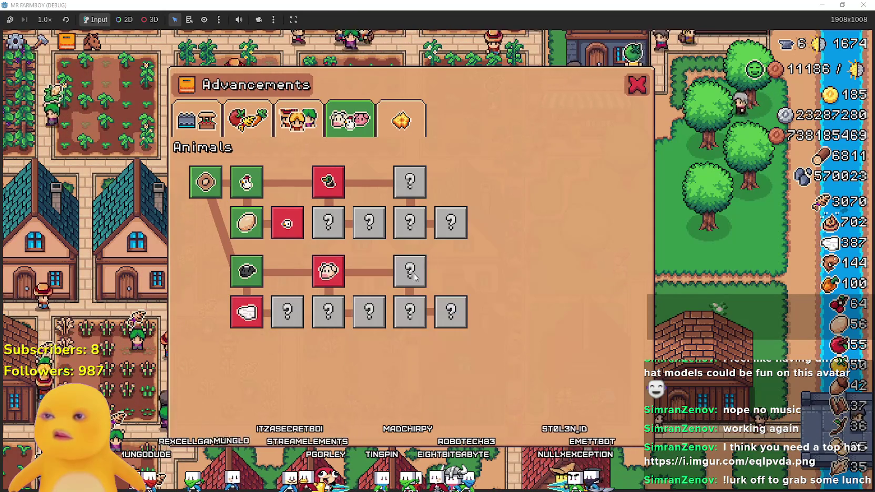
{"action": "mouse_move", "coordinate": [264, 288]}
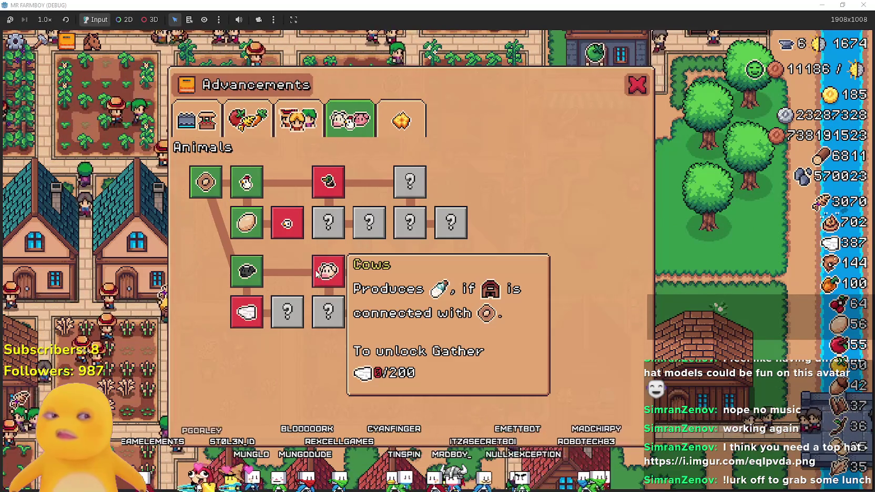
{"action": "mouse_move", "coordinate": [330, 192]}
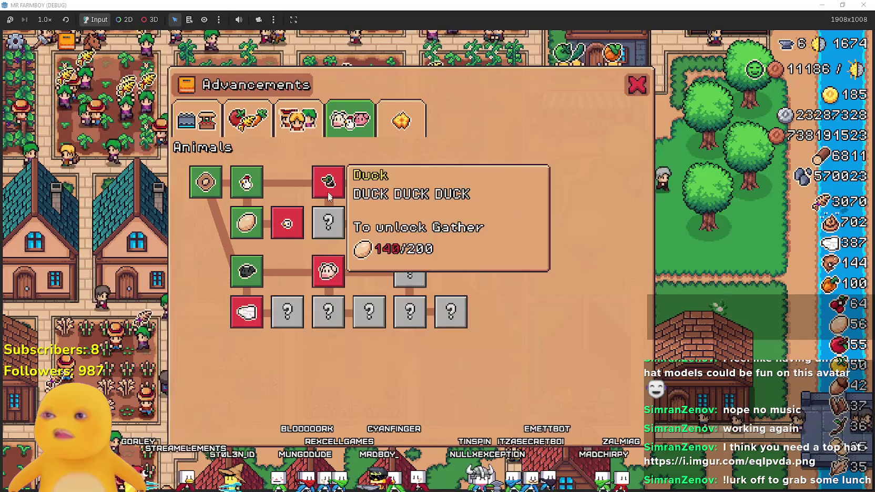
View the Workers, Decorations, Land and Buildings, and Crops pages, then return to Animals.
{"action": "left_click", "coordinate": [298, 113]}
{"action": "left_click", "coordinate": [286, 123]}
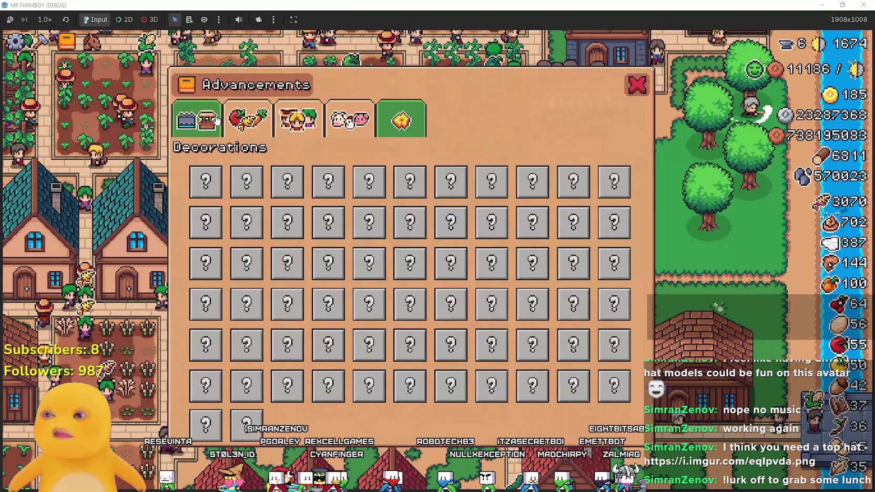
{"action": "left_click", "coordinate": [217, 120]}
{"action": "left_click", "coordinate": [257, 136]}
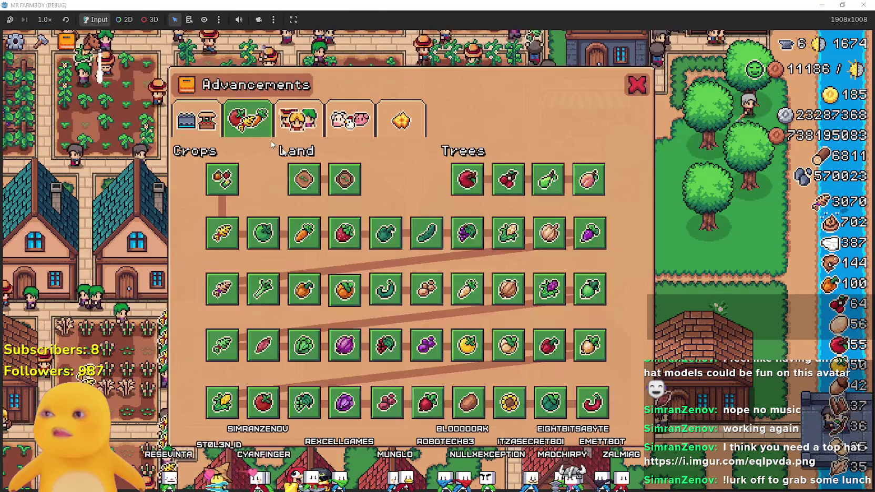
{"action": "left_click", "coordinate": [350, 120]}
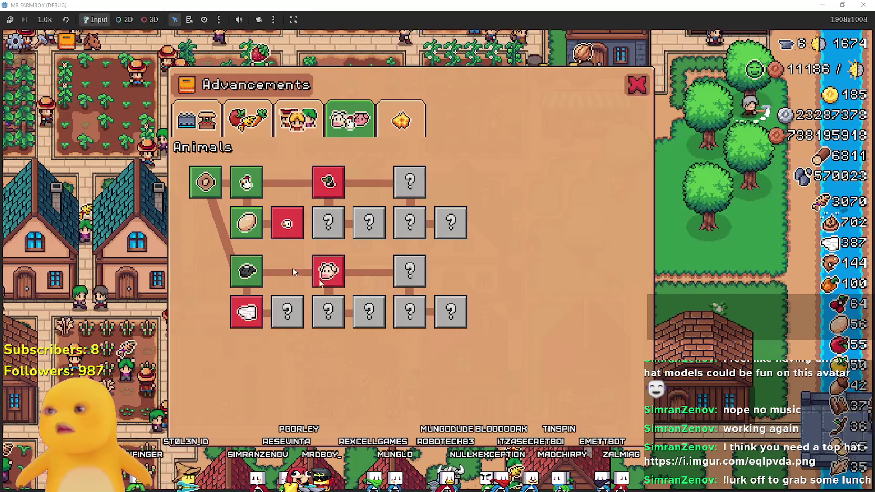
{"action": "mouse_move", "coordinate": [209, 181]}
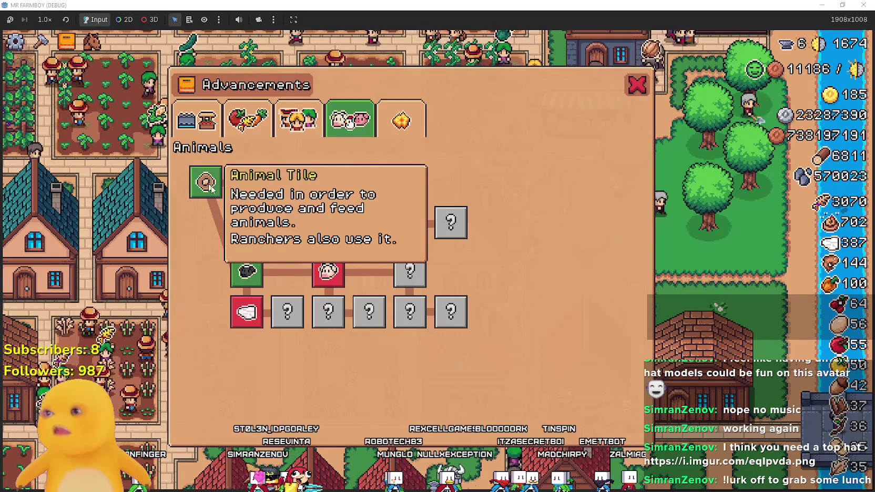
Flip through Workers, Crops and Land pages again, end on Animals, then bring the editor forward.
{"action": "left_click", "coordinate": [281, 120]}
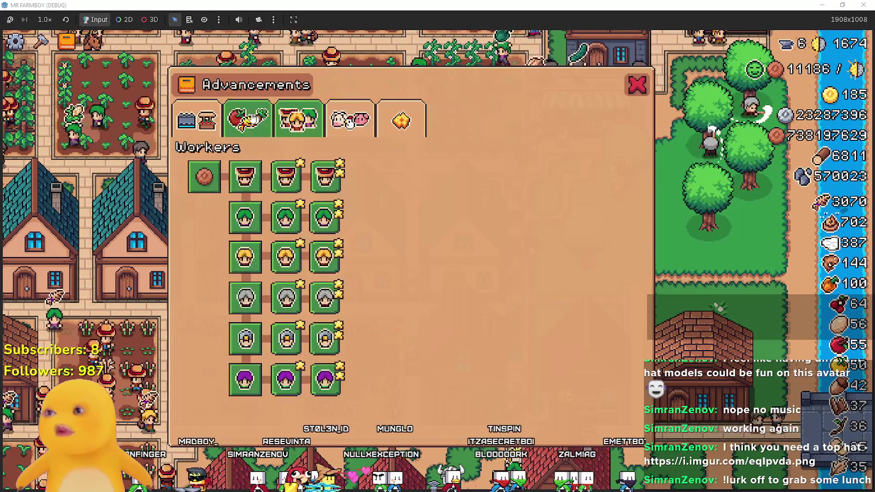
{"action": "left_click", "coordinate": [261, 118]}
{"action": "left_click", "coordinate": [198, 120]}
{"action": "left_click", "coordinate": [297, 120]}
{"action": "left_click", "coordinate": [197, 120]}
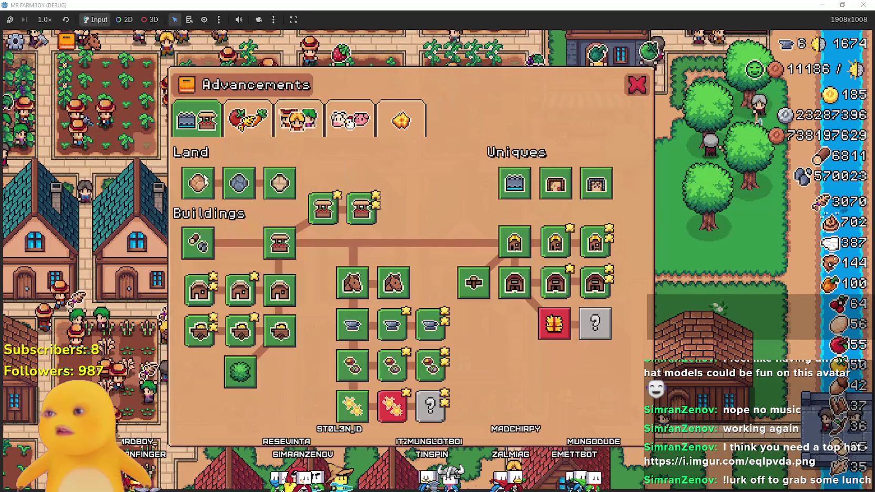
{"action": "left_click", "coordinate": [297, 120]}
{"action": "left_click", "coordinate": [349, 120]}
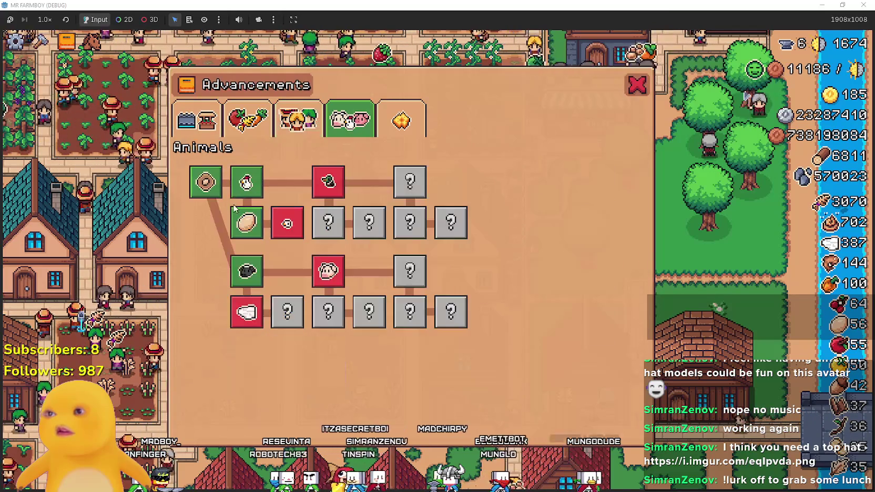
{"action": "mouse_move", "coordinate": [243, 193]}
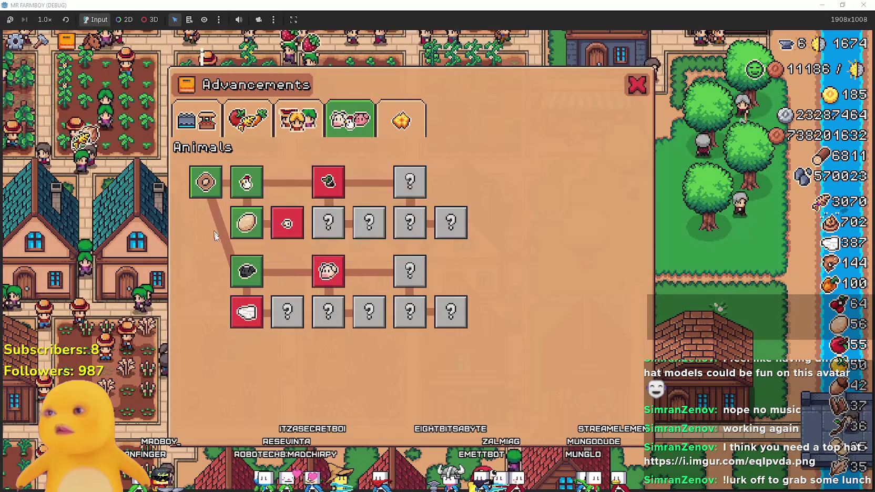
{"action": "mouse_move", "coordinate": [204, 180]}
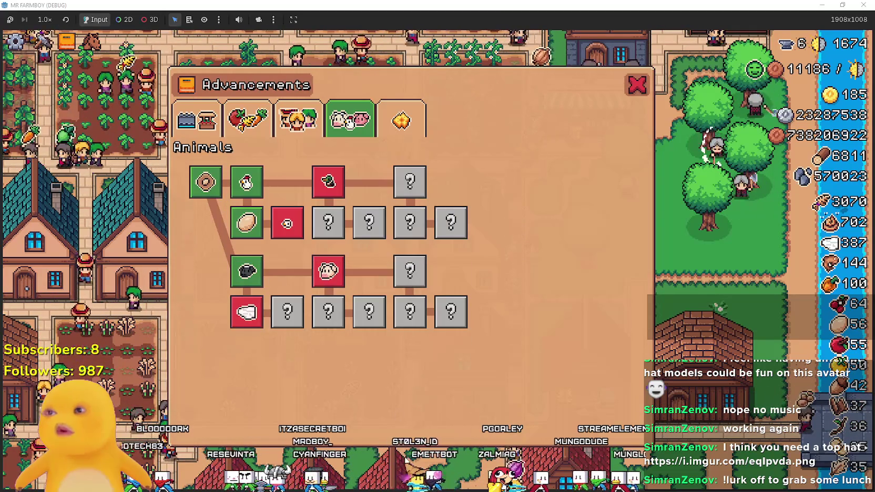
{"action": "left_click", "coordinate": [468, 96]}
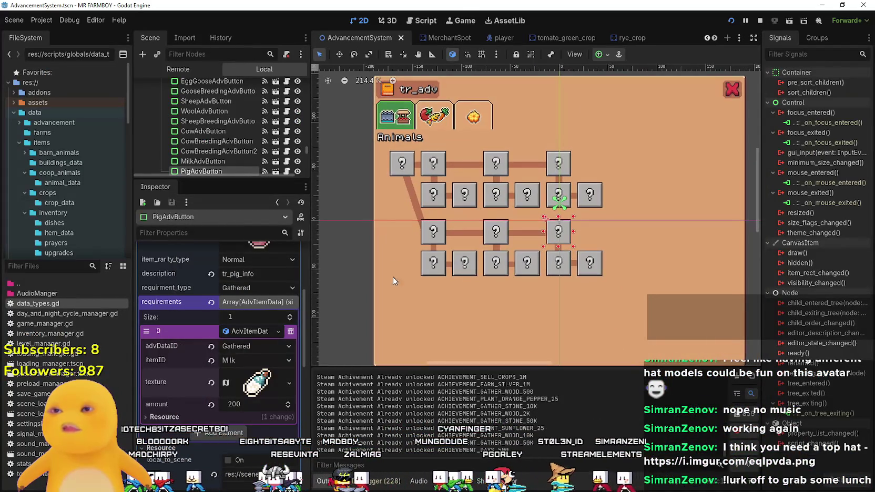
Select the top-left AnimalTileAdvButton and nudge it a few pixels left.
{"action": "left_click", "coordinate": [361, 305]}
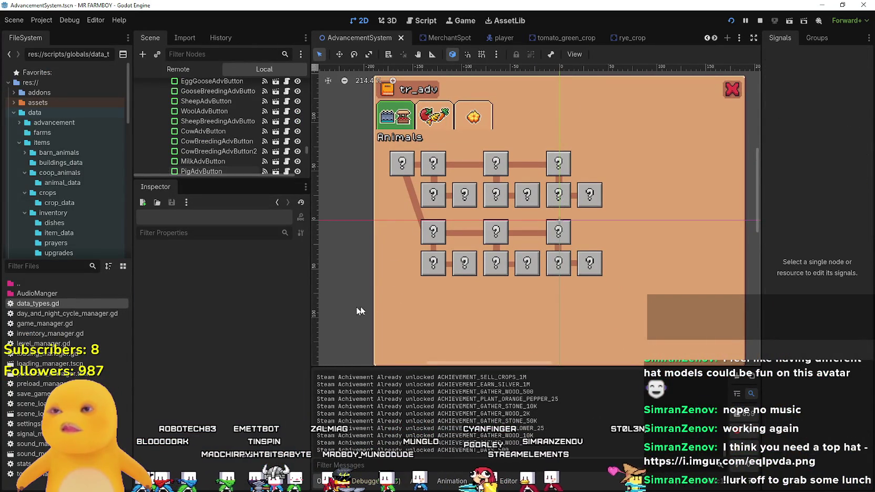
{"action": "left_click", "coordinate": [432, 170]}
{"action": "scroll", "coordinate": [438, 178], "scroll_direction": "up", "scroll_amount": 1}
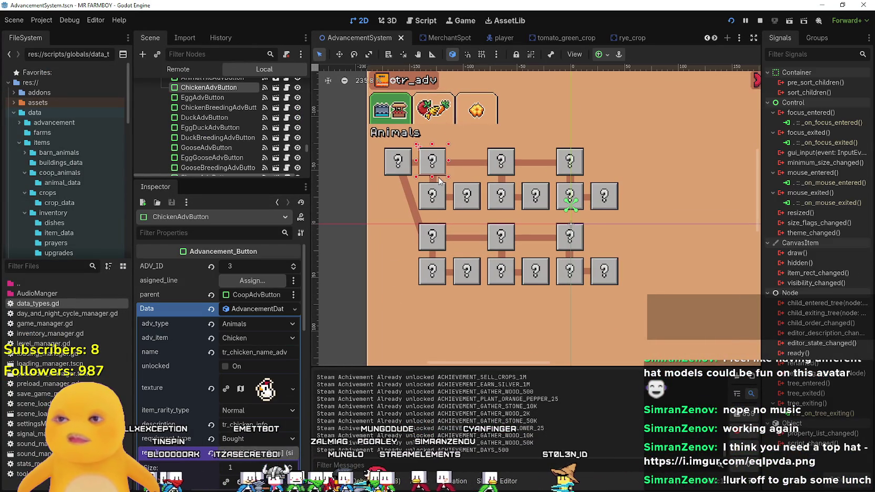
{"action": "left_click", "coordinate": [473, 162], "text": "shift"}
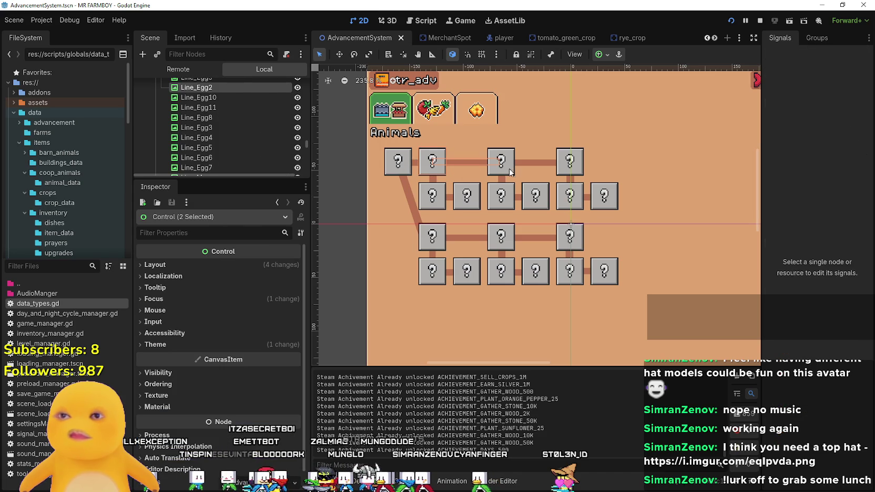
{"action": "left_click", "coordinate": [542, 164], "text": "shift"}
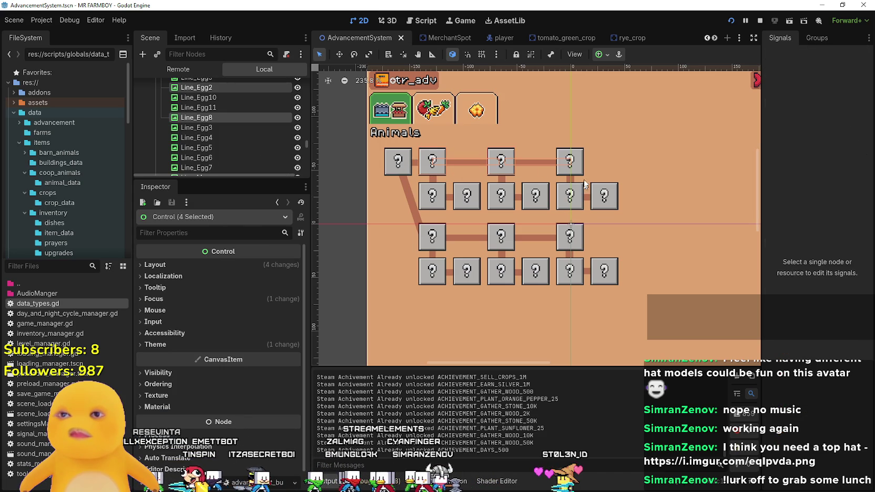
{"action": "left_click", "coordinate": [389, 169]}
{"action": "scroll", "coordinate": [392, 173], "scroll_direction": "up", "scroll_amount": 3}
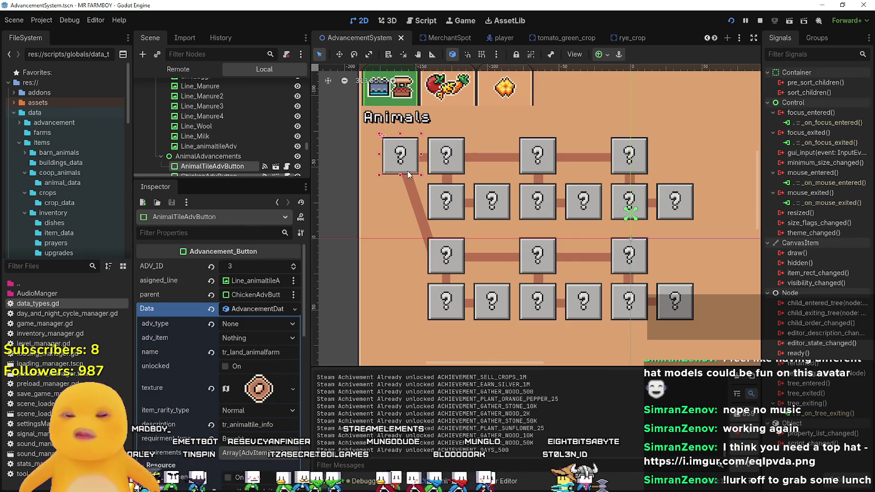
{"action": "key", "text": "Left"}
{"action": "key", "text": "Left"}
{"action": "key", "text": "Left"}
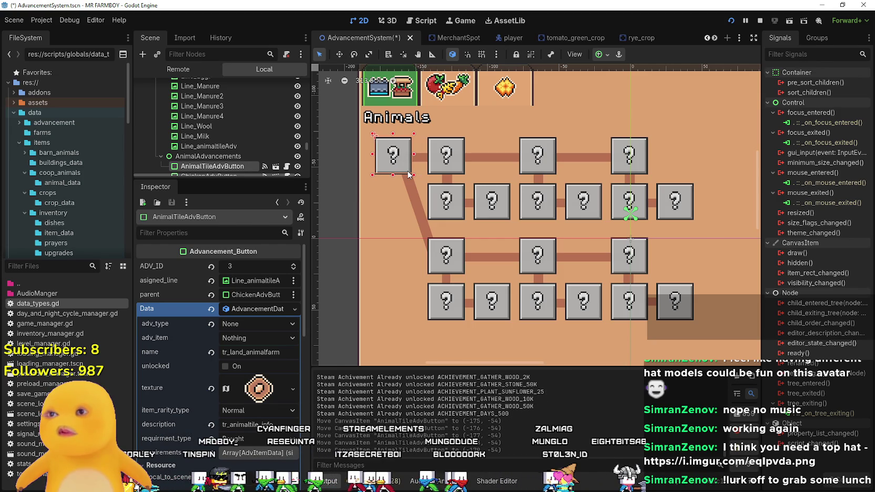
Nudge the Line_Egg9 connector left, re-angle it by resizing, and save the scene.
{"action": "left_click_drag", "start_coordinate": [405, 171], "coordinate": [488, 164]}
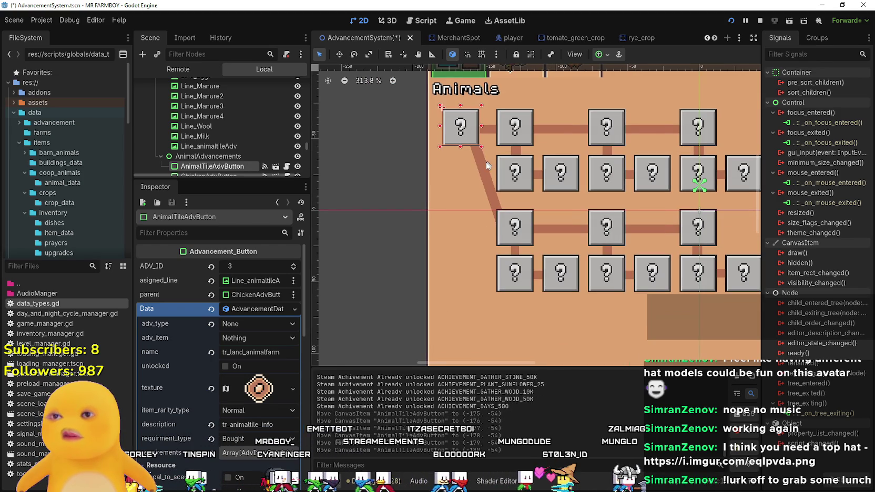
{"action": "left_click", "coordinate": [481, 169]}
{"action": "key", "text": "Left"}
{"action": "key", "text": "Left"}
{"action": "key", "text": "Left"}
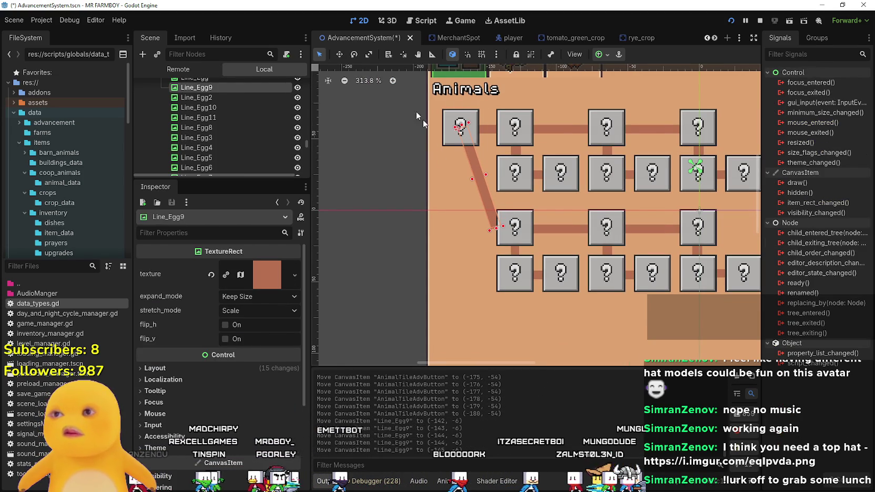
{"action": "left_click", "coordinate": [367, 56]}
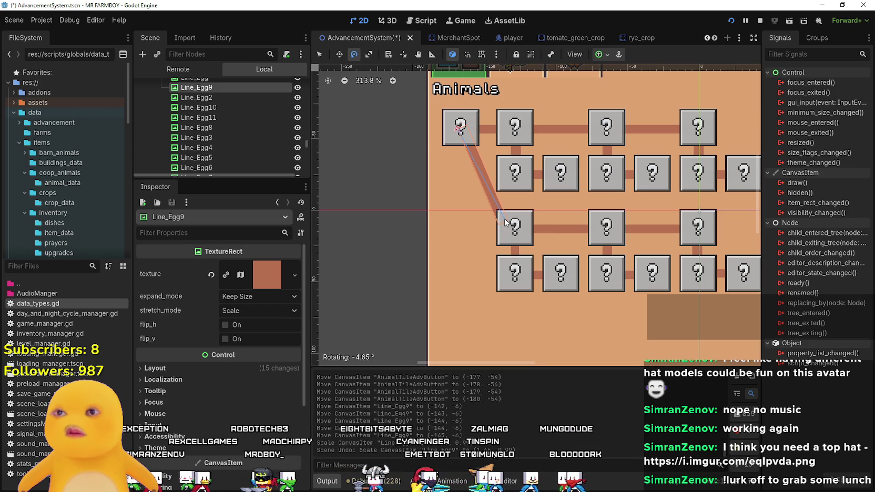
{"action": "scroll", "coordinate": [395, 214], "scroll_direction": "down", "scroll_amount": 3}
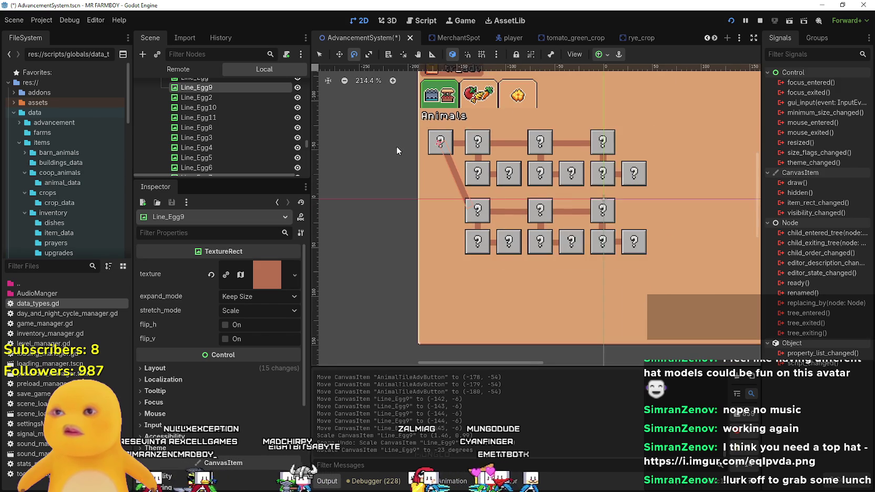
{"action": "key", "text": "ctrl+s"}
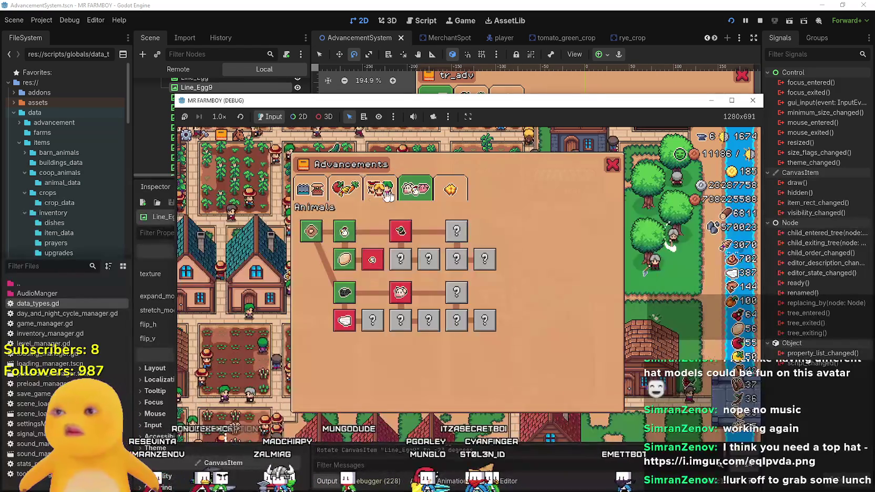
Maximize the game window and flip between the Crops, Land and Buildings, Workers and Animals trees.
{"action": "left_click", "coordinate": [731, 100]}
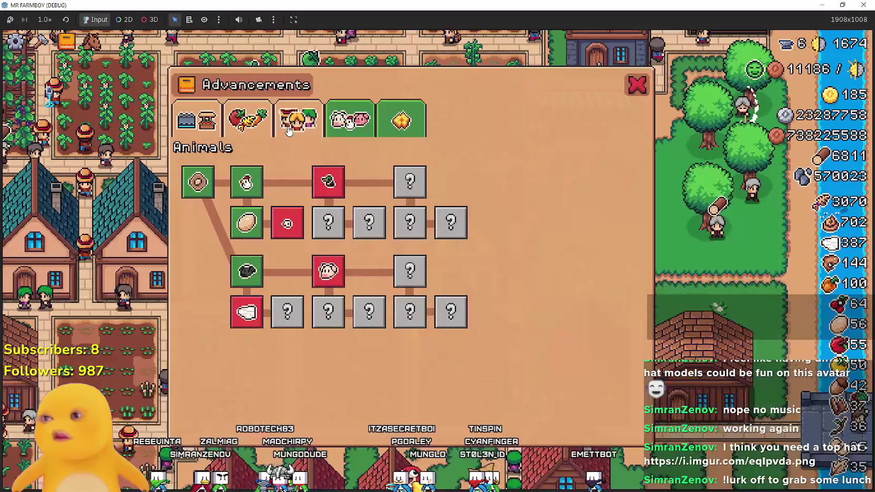
{"action": "left_click", "coordinate": [247, 120]}
{"action": "left_click", "coordinate": [206, 122]}
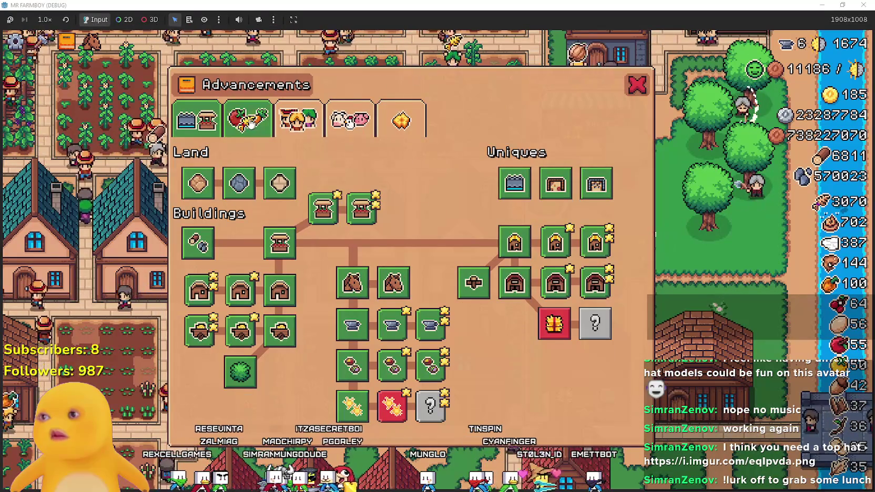
{"action": "left_click", "coordinate": [224, 121]}
{"action": "left_click", "coordinate": [217, 121]}
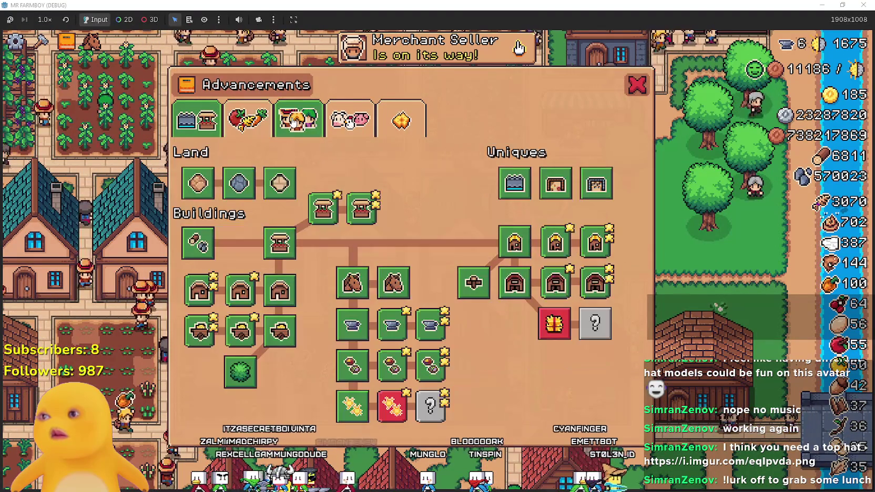
{"action": "left_click", "coordinate": [293, 121]}
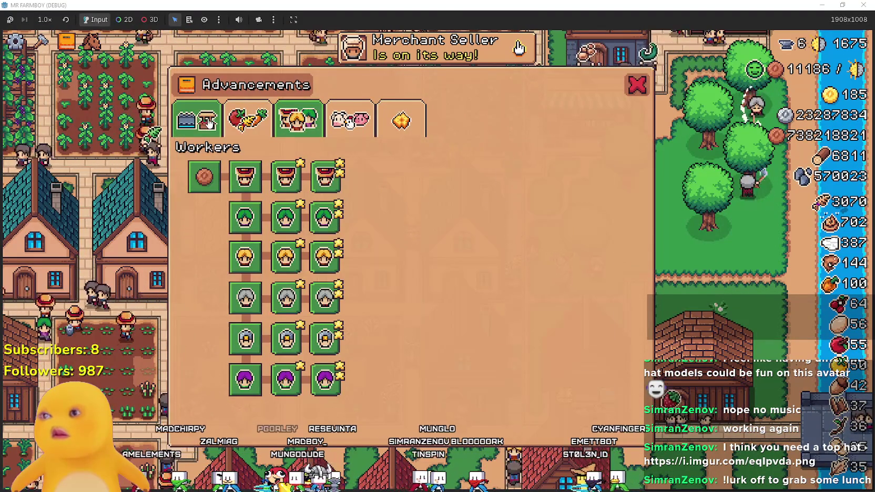
{"action": "left_click", "coordinate": [344, 121]}
{"action": "left_click", "coordinate": [344, 121]}
{"action": "left_click", "coordinate": [341, 121]}
{"action": "left_click", "coordinate": [337, 121]}
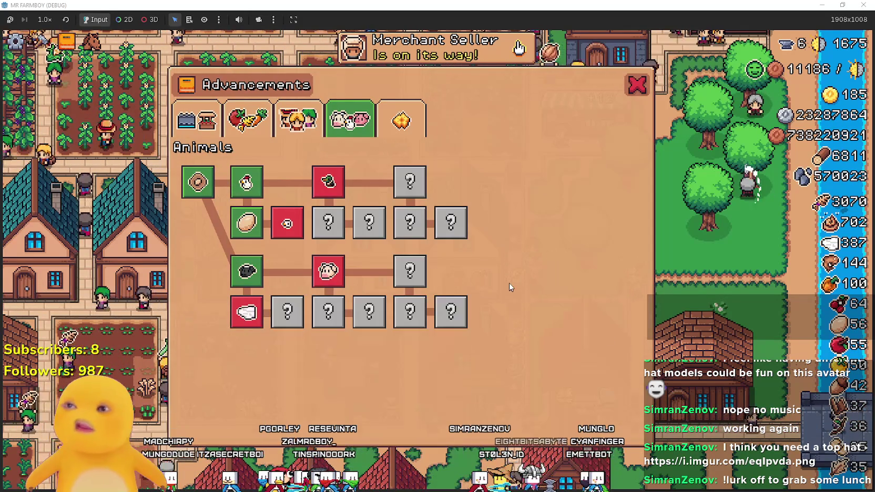
Cycle the trees again including Decorations, review Animals' Animal Tile info, then close the panel.
{"action": "left_click", "coordinate": [295, 118]}
{"action": "left_click", "coordinate": [247, 120]}
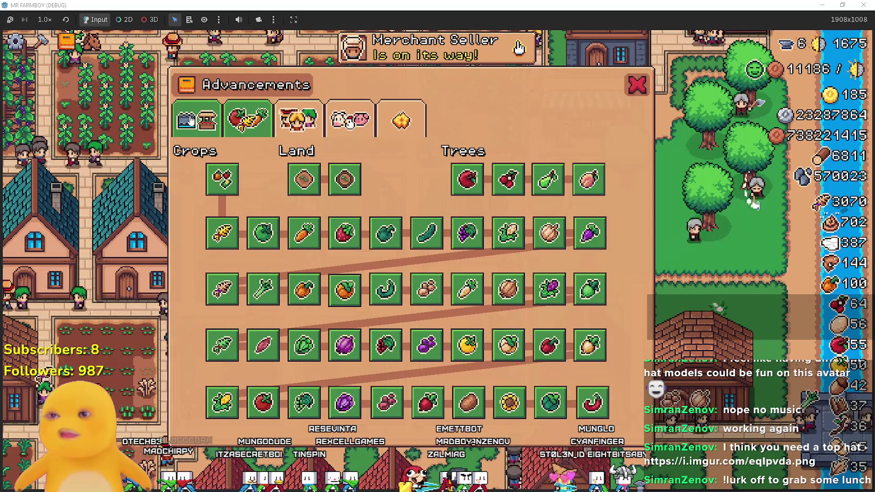
{"action": "left_click", "coordinate": [191, 121]}
{"action": "left_click", "coordinate": [297, 120]}
{"action": "left_click", "coordinate": [350, 119]}
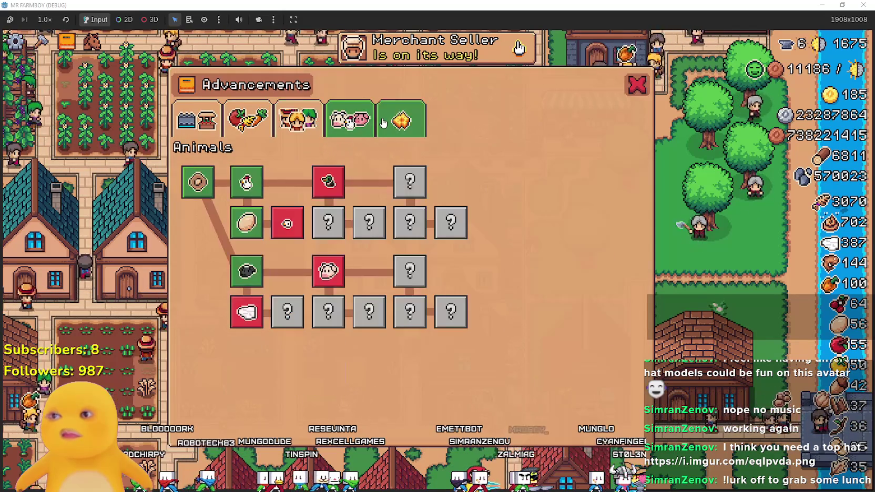
{"action": "left_click", "coordinate": [410, 129]}
{"action": "left_click", "coordinate": [297, 120]}
{"action": "left_click", "coordinate": [247, 120]}
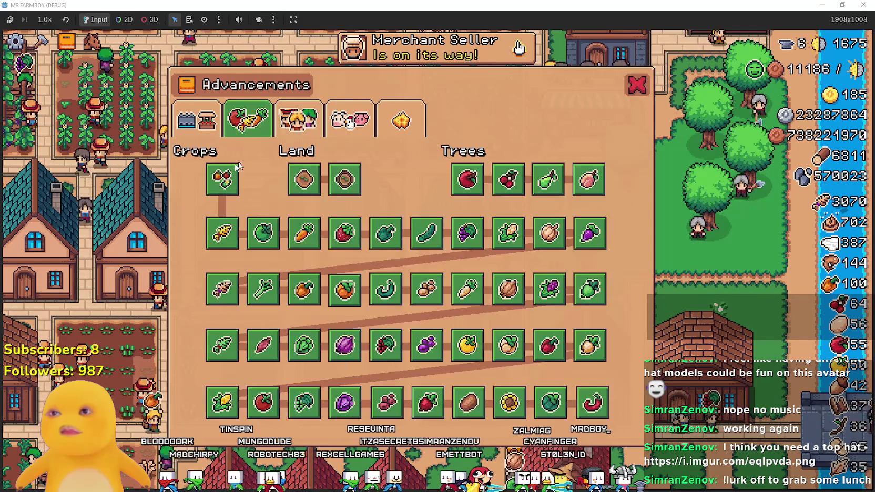
{"action": "left_click", "coordinate": [199, 128]}
{"action": "left_click", "coordinate": [297, 120]}
{"action": "left_click", "coordinate": [349, 120]}
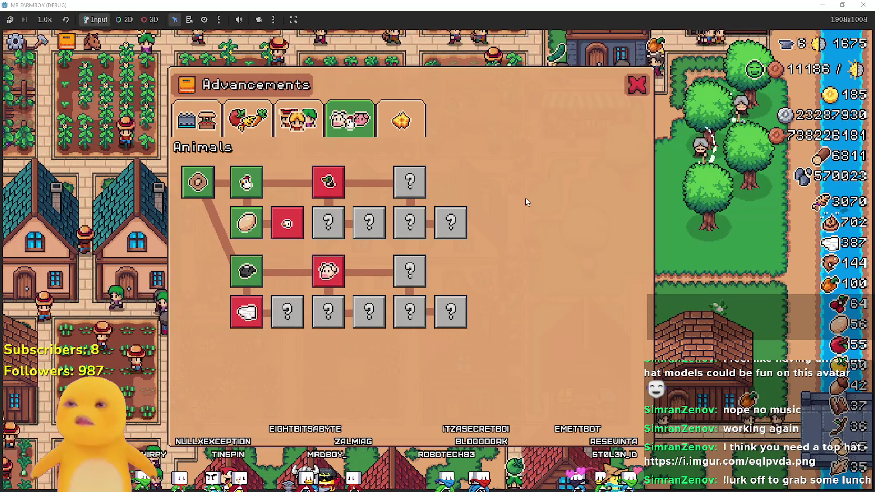
{"action": "mouse_move", "coordinate": [256, 261]}
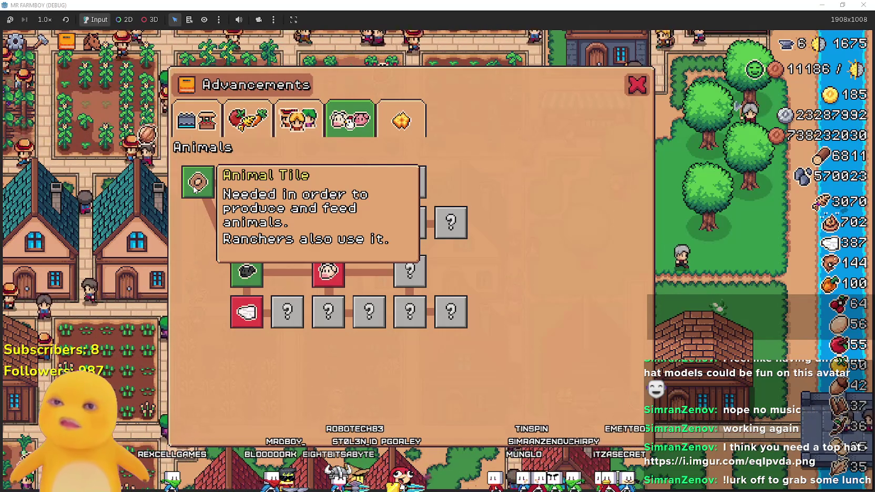
{"action": "left_click", "coordinate": [634, 83]}
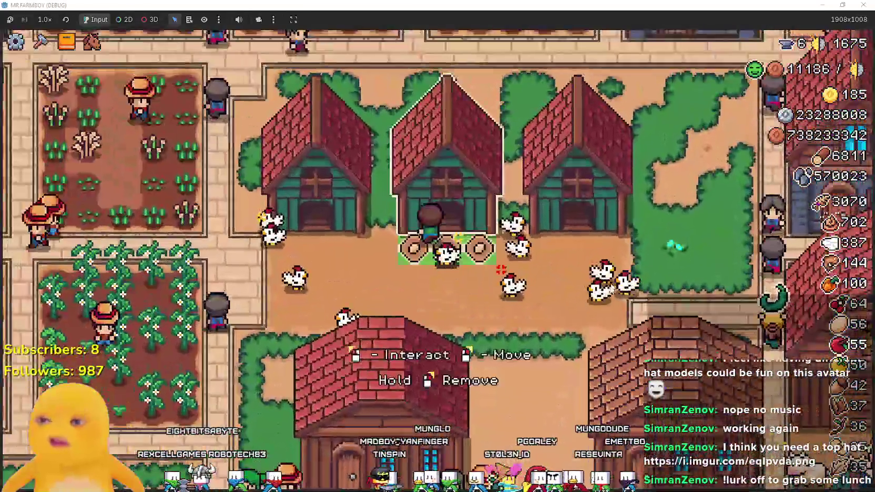
Check the chicken coop's contents twice, closing the coop panel each time.
{"action": "left_click", "coordinate": [447, 220]}
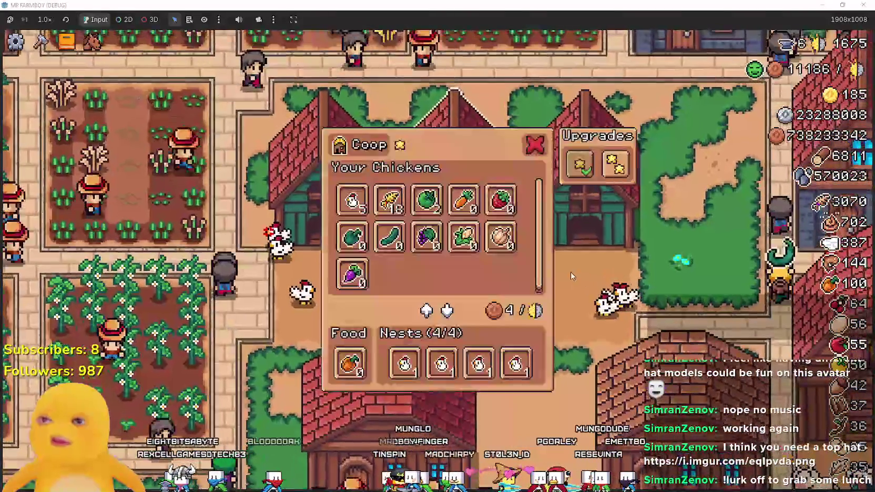
{"action": "key", "text": "Escape"}
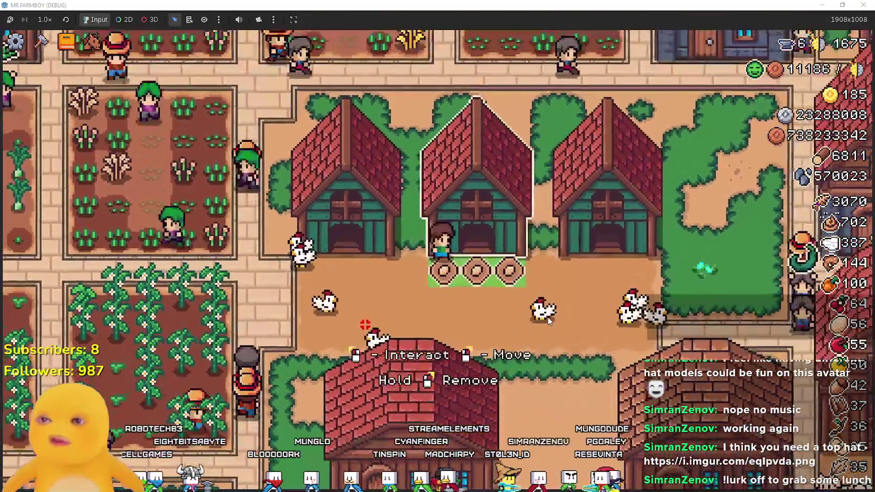
{"action": "left_click", "coordinate": [342, 167]}
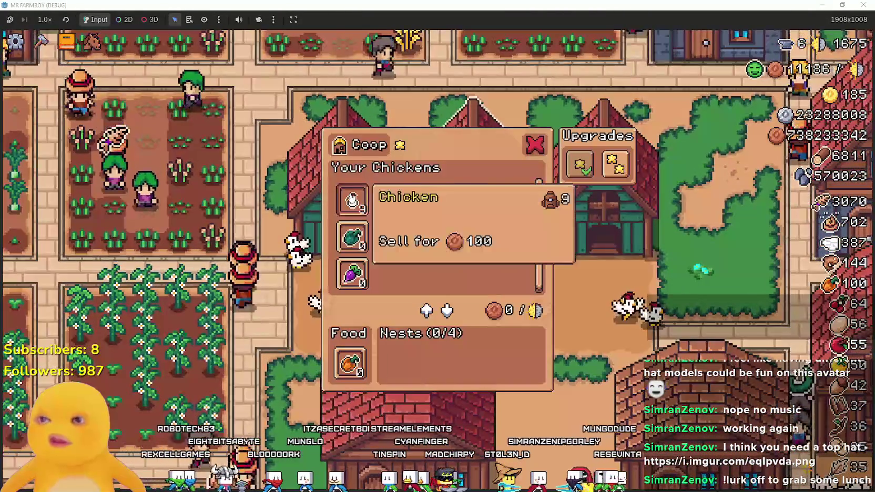
{"action": "key", "text": "Escape"}
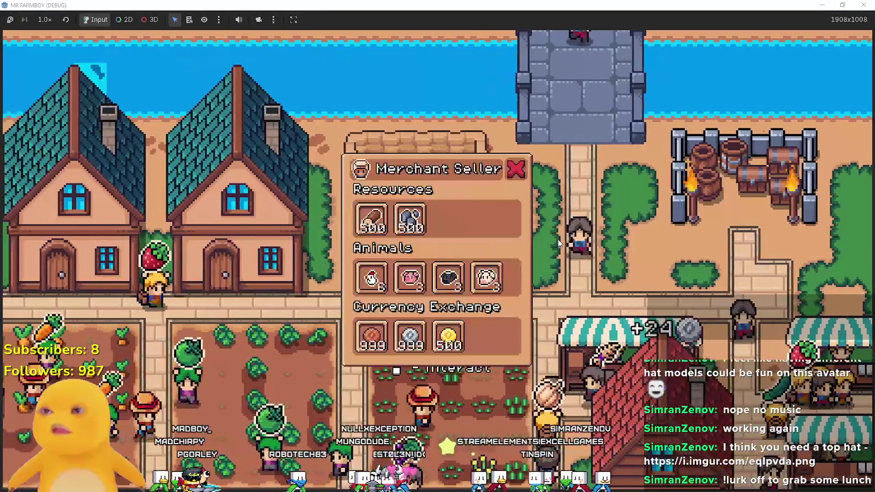
Browse the Merchant Seller's stock, close the shop, reopen it and close it again.
{"action": "mouse_move", "coordinate": [424, 282]}
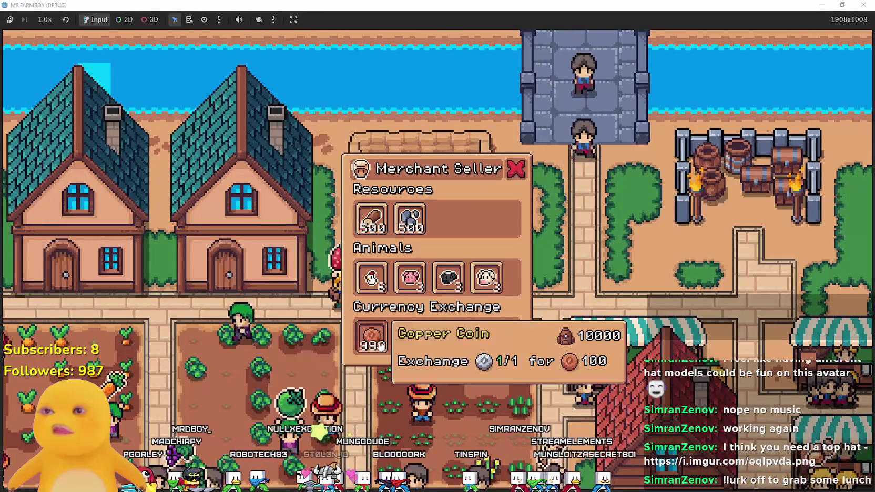
{"action": "mouse_move", "coordinate": [368, 286]}
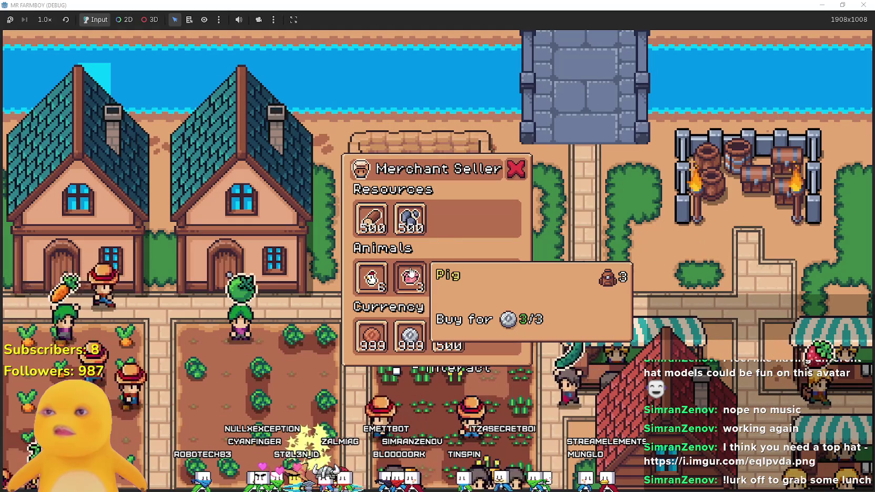
{"action": "left_click", "coordinate": [516, 169]}
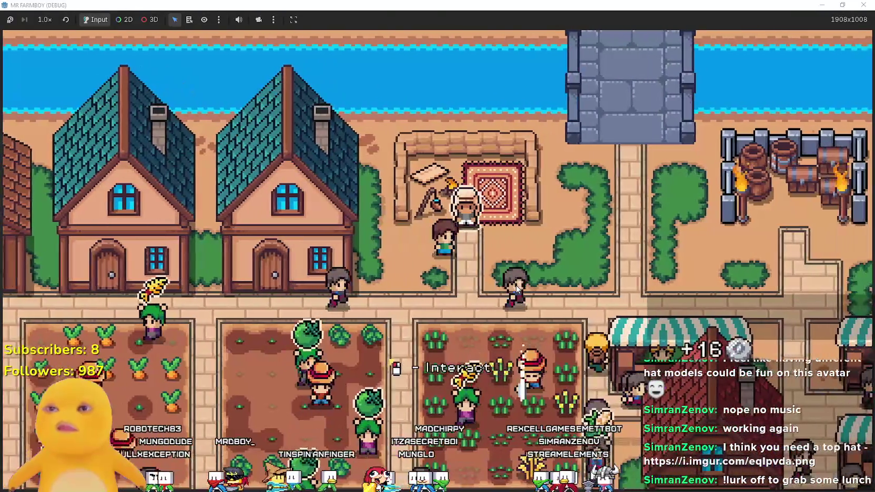
{"action": "key", "text": "e"}
{"action": "mouse_move", "coordinate": [407, 335]}
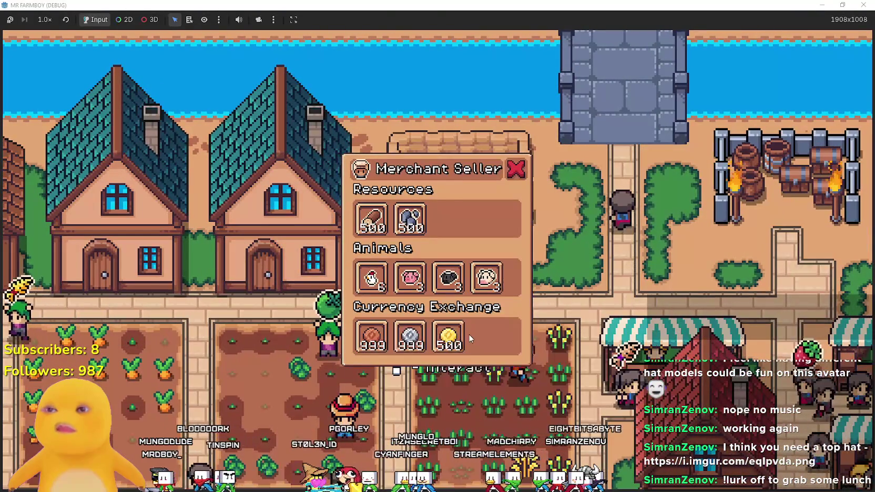
{"action": "key", "text": "s"}
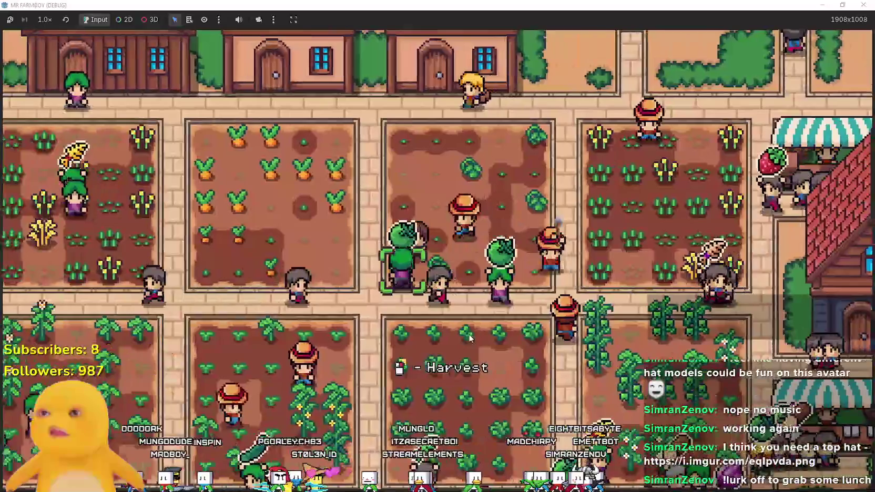
Walk to the carrot plot, harvest a carrot, return to the path and reopen Advancements.
{"action": "key", "text": "w"}
{"action": "key", "text": "a"}
{"action": "left_click", "coordinate": [469, 337]}
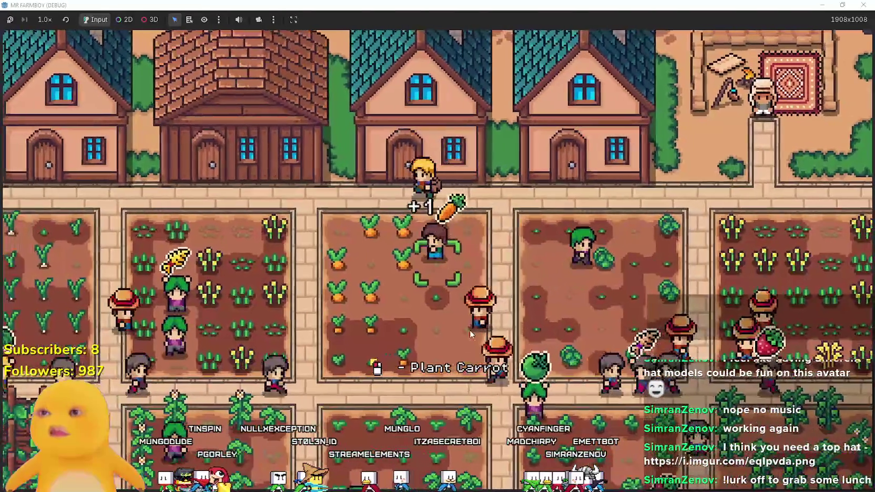
{"action": "key", "text": "a"}
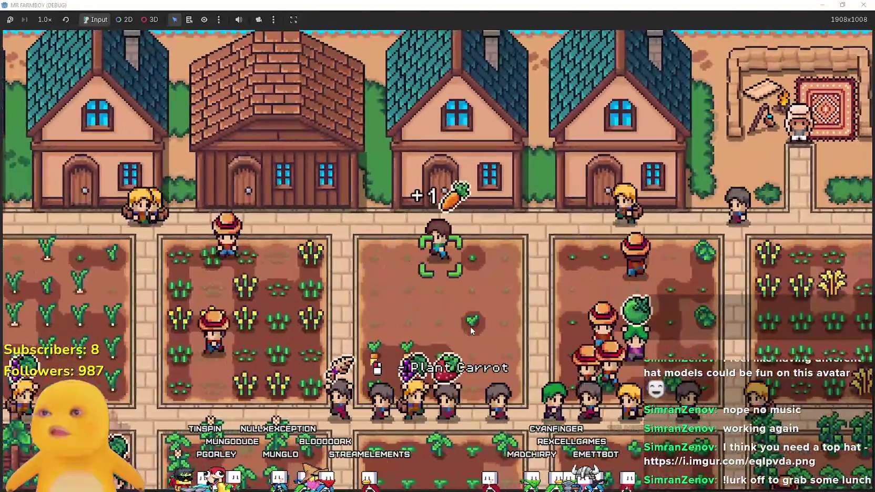
{"action": "key", "text": "s"}
{"action": "key", "text": "s"}
{"action": "key", "text": "a"}
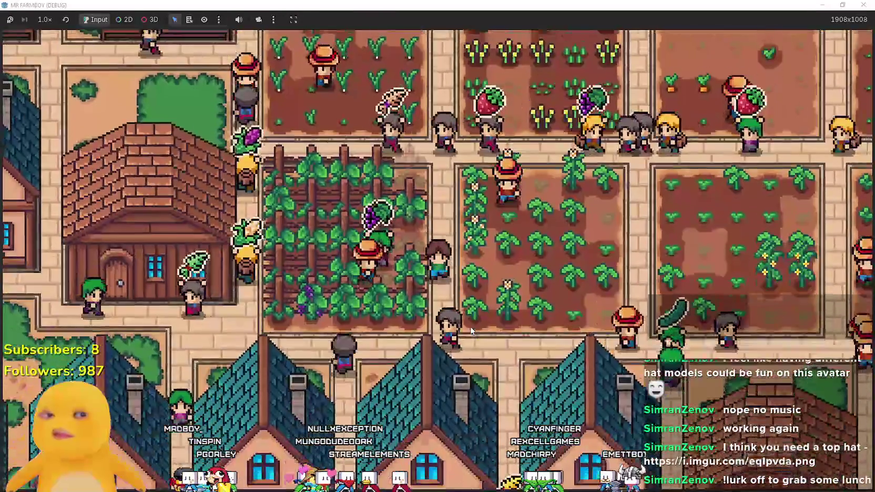
{"action": "key", "text": "d"}
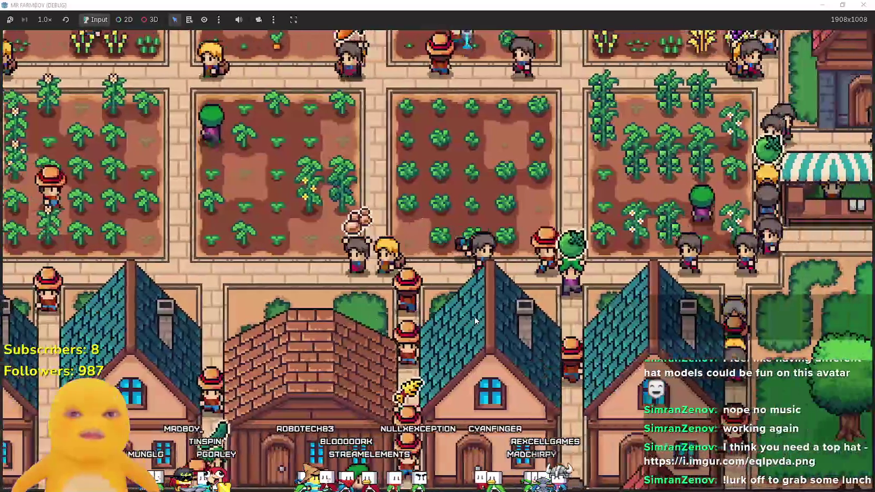
{"action": "key", "text": "d"}
{"action": "key", "text": "Tab"}
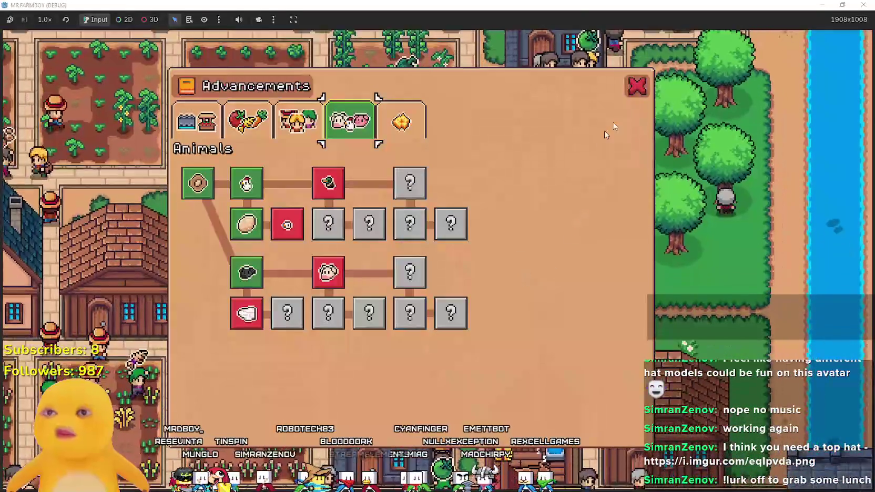
Close the Advancements panel and stop the running game to return to the editor.
{"action": "key", "text": "Tab"}
{"action": "key", "text": "super+Down"}
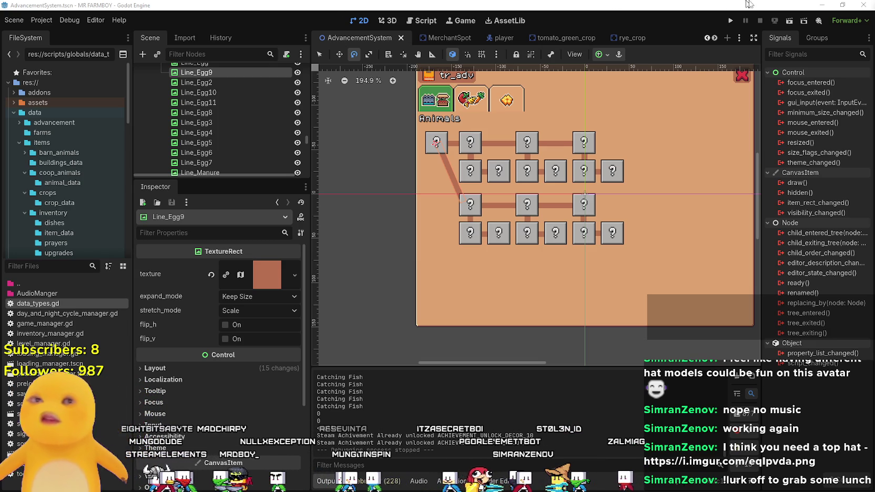
Close the Godot editor and confirm Quit in the dialog.
{"action": "left_click", "coordinate": [861, 6]}
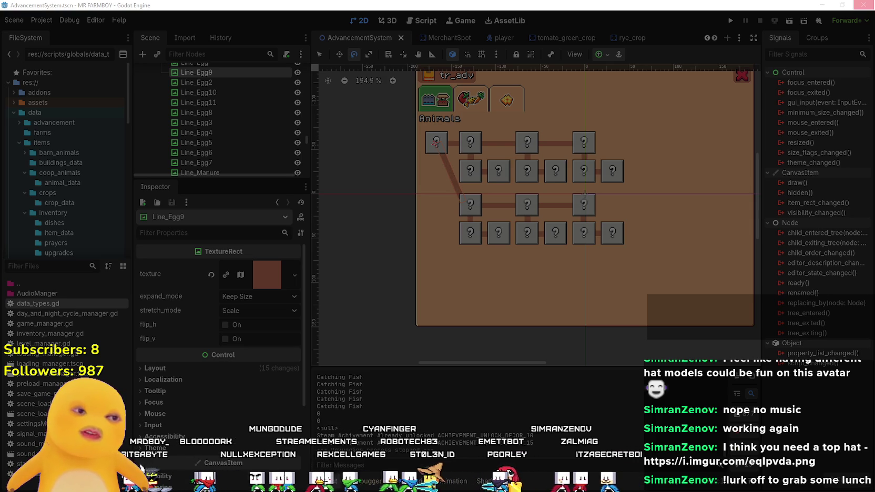
{"action": "left_click", "coordinate": [862, 5]}
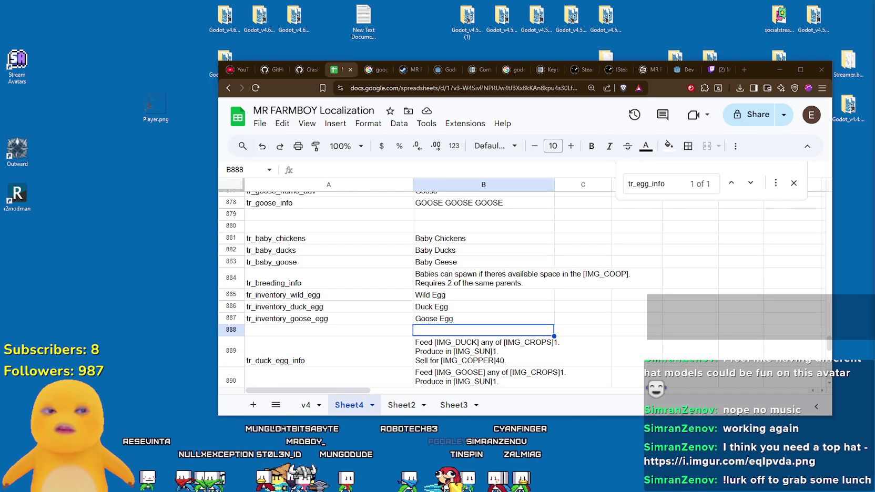
Select cell D884, minimize the browser, and refresh the Windows desktop.
{"action": "left_click", "coordinate": [636, 274]}
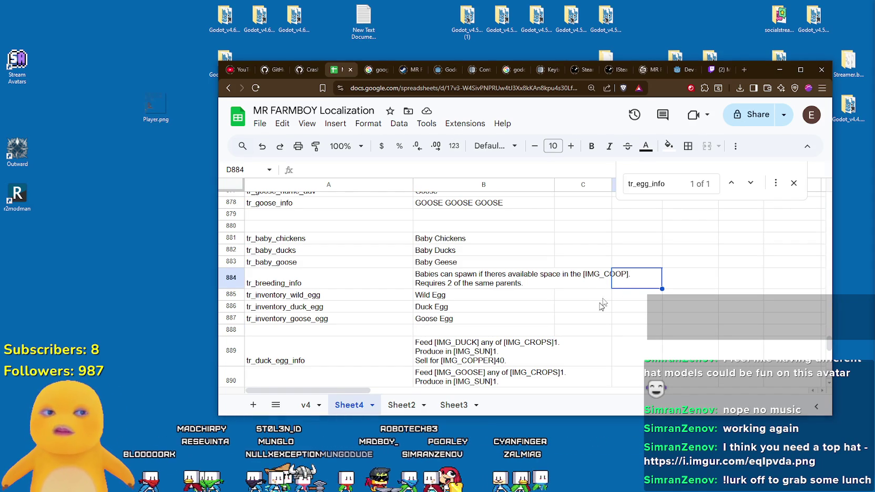
{"action": "left_click", "coordinate": [778, 70]}
{"action": "right_click", "coordinate": [572, 292]}
{"action": "left_click", "coordinate": [595, 322]}
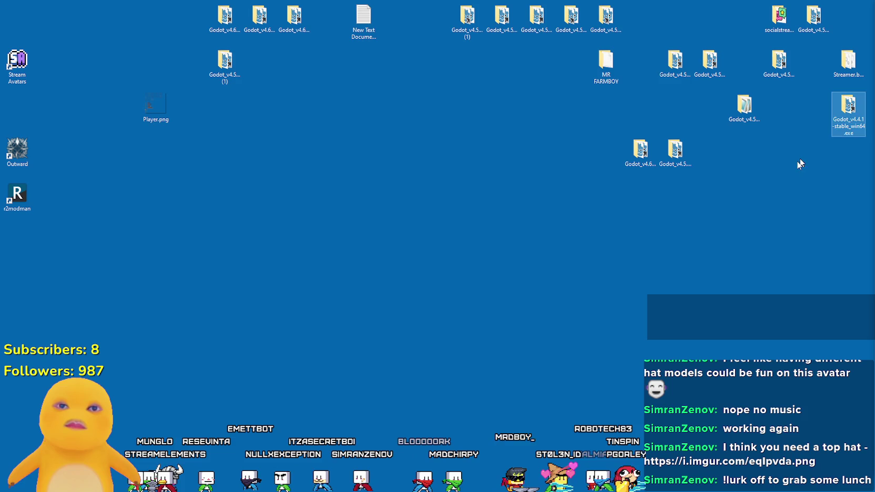
Open the Godot_v4.6-rc1 desktop folder, launch Godot_v4.6-rc1_win64.exe, and close the folder window.
{"action": "left_click", "coordinate": [675, 150]}
{"action": "left_click", "coordinate": [641, 155]}
{"action": "double_click", "coordinate": [640, 161]}
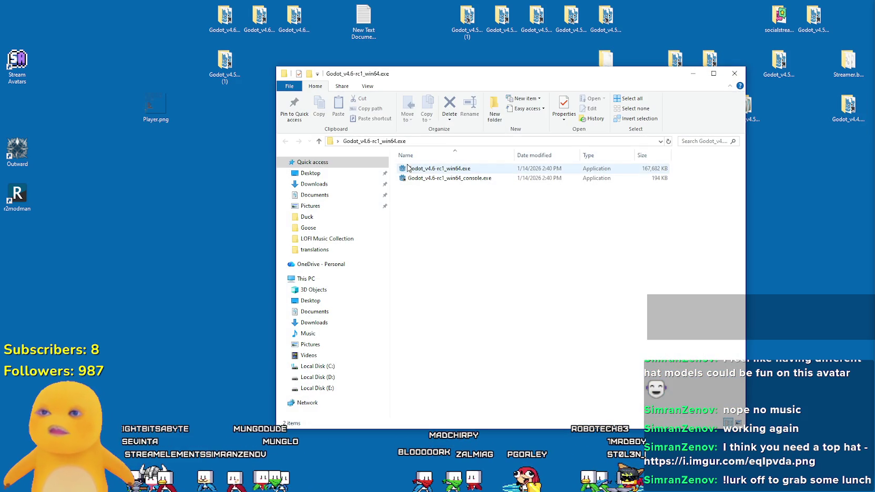
{"action": "left_click", "coordinate": [420, 170]}
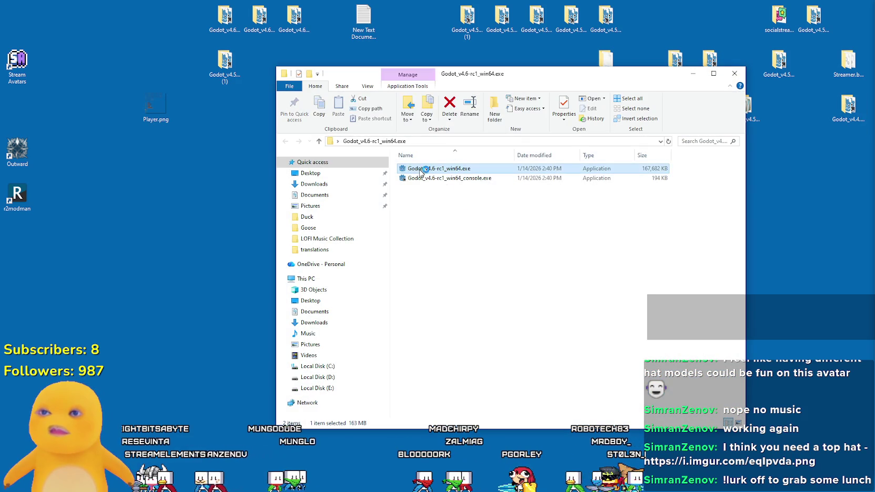
{"action": "left_click", "coordinate": [734, 74]}
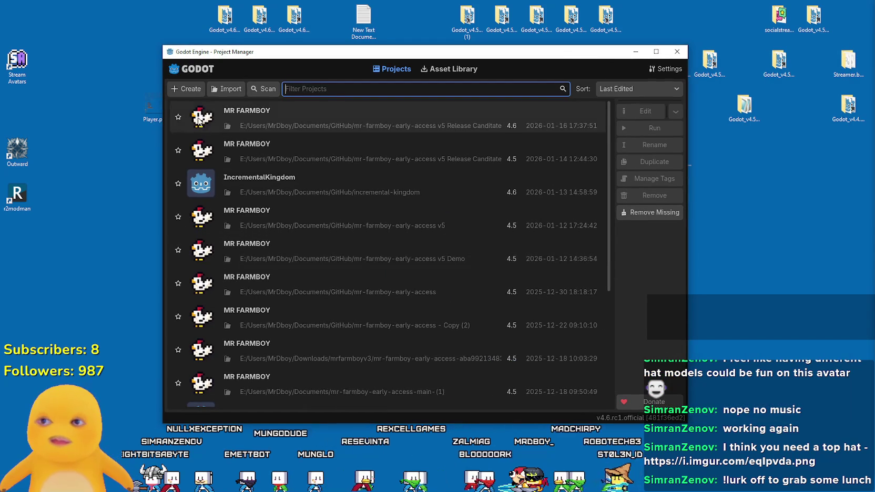
{"action": "scroll", "coordinate": [239, 196], "scroll_direction": "down", "scroll_amount": 2}
{"action": "scroll", "coordinate": [419, 339], "scroll_direction": "up", "scroll_amount": 3}
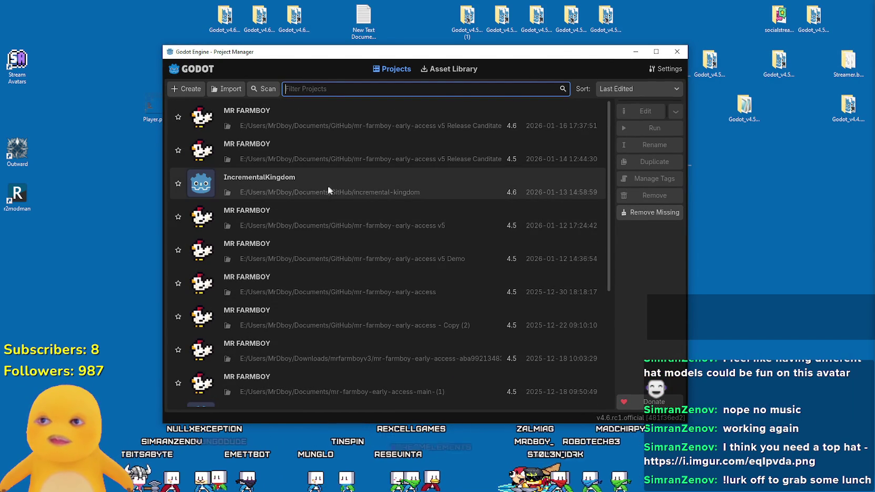
Create the project 'A Game About Feeding My Secret Bunker Family' in the GitHub documents folder.
{"action": "left_click", "coordinate": [190, 91]}
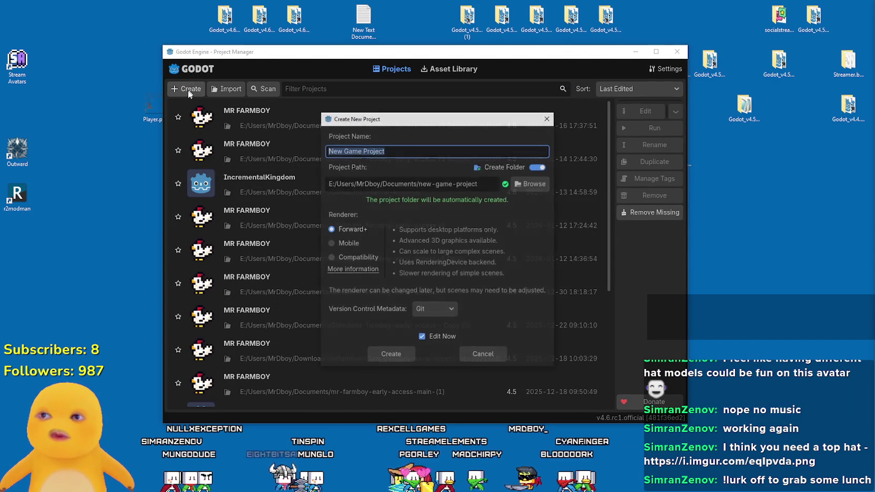
{"action": "left_click", "coordinate": [387, 150]}
{"action": "key", "text": "ctrl+a"}
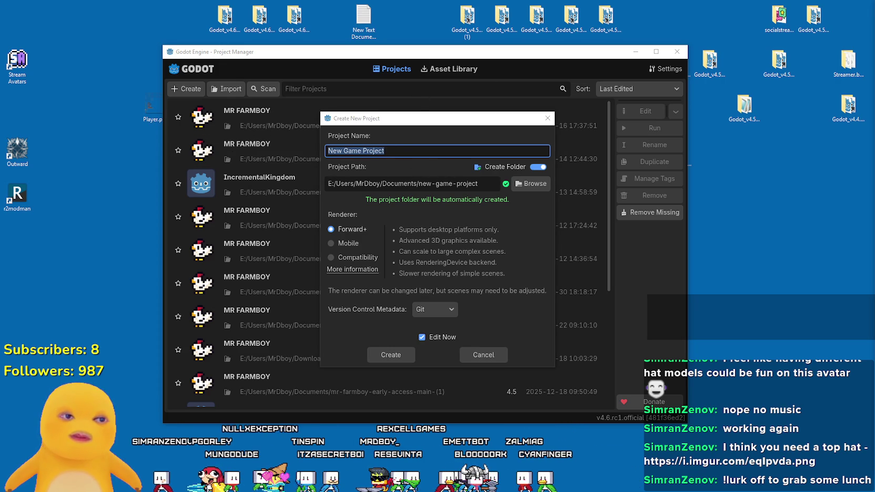
{"action": "key", "text": "alt+Tab"}
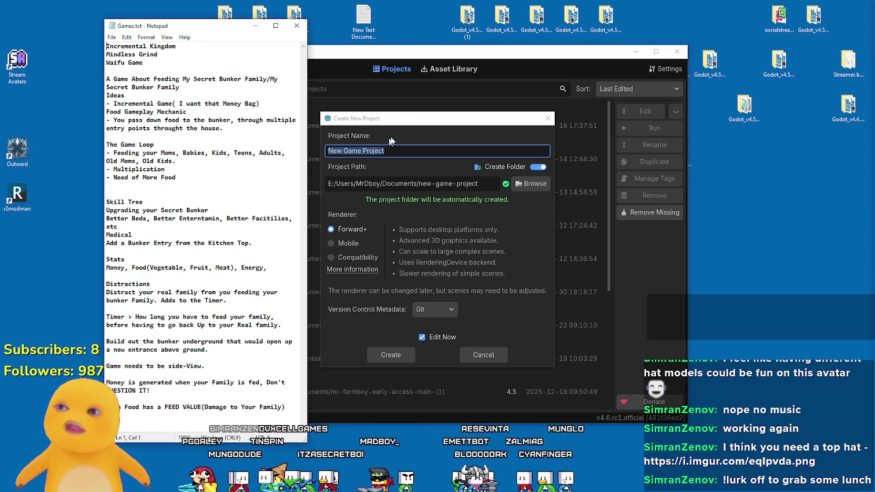
{"action": "key", "text": "alt+Tab"}
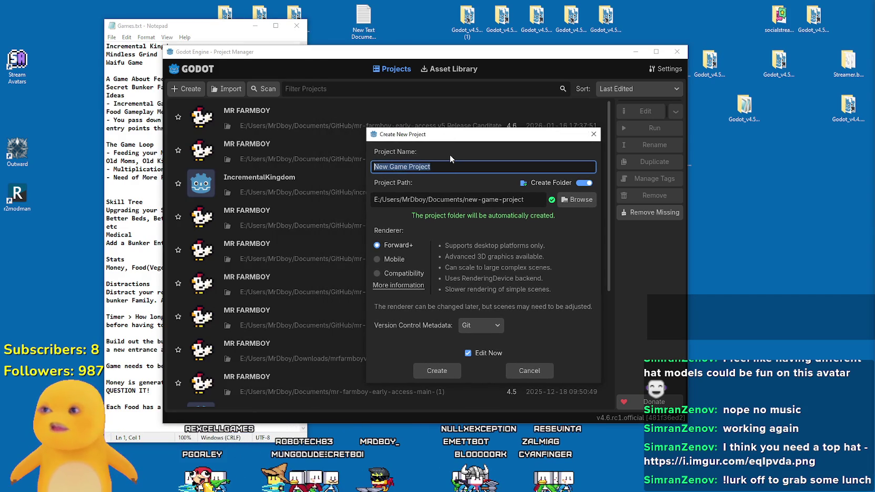
{"action": "type", "text": "A Game About Feedi"}
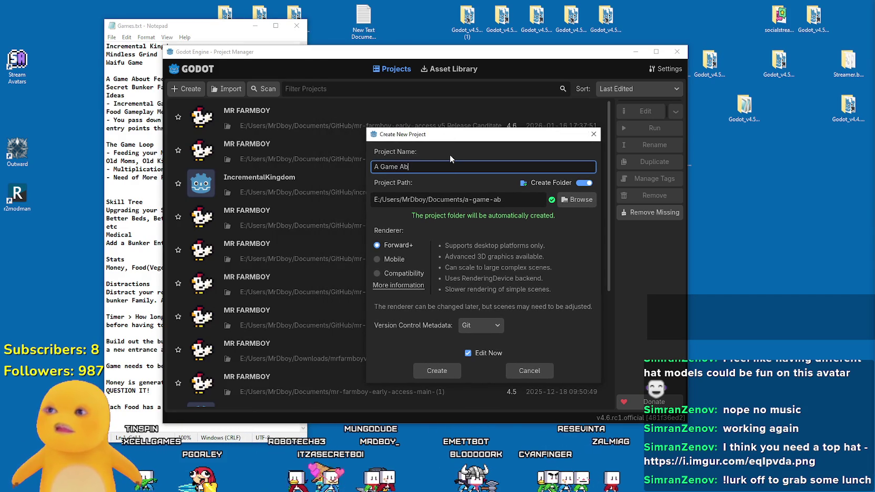
{"action": "type", "text": "ng"}
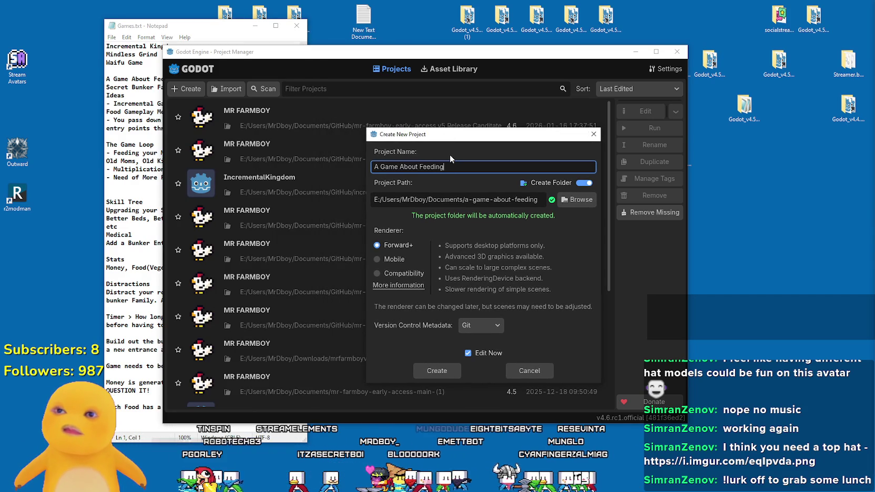
{"action": "type", "text": " My Secret Bunker Famil"}
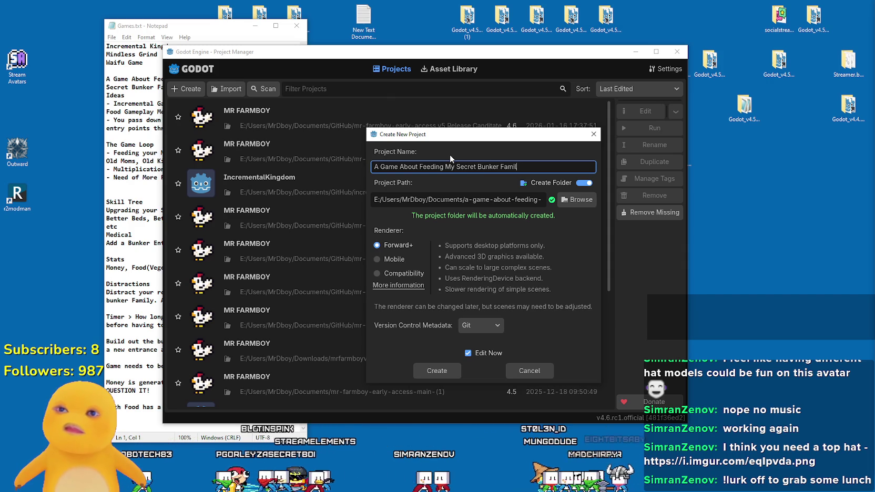
{"action": "type", "text": "y"}
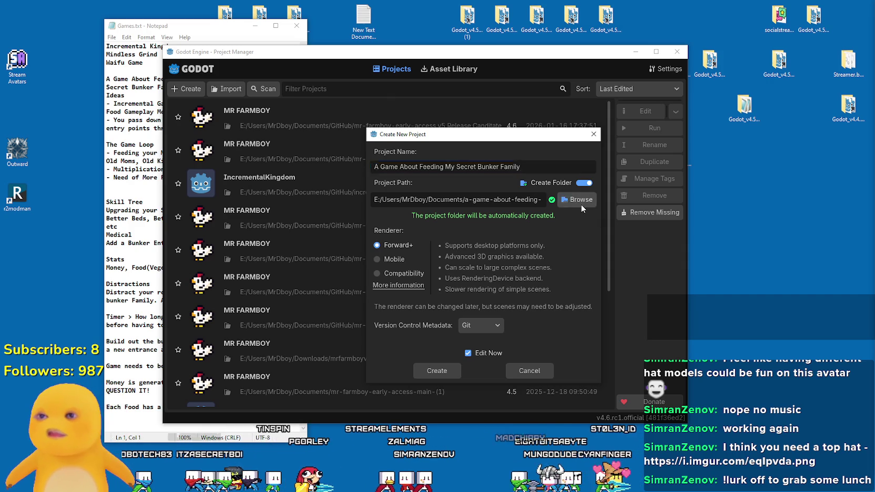
{"action": "left_click", "coordinate": [580, 204]}
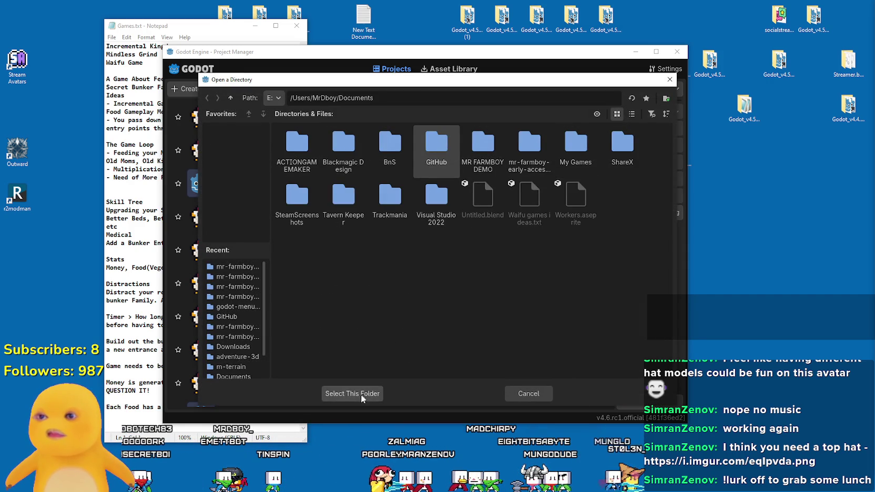
{"action": "left_click", "coordinate": [352, 393]}
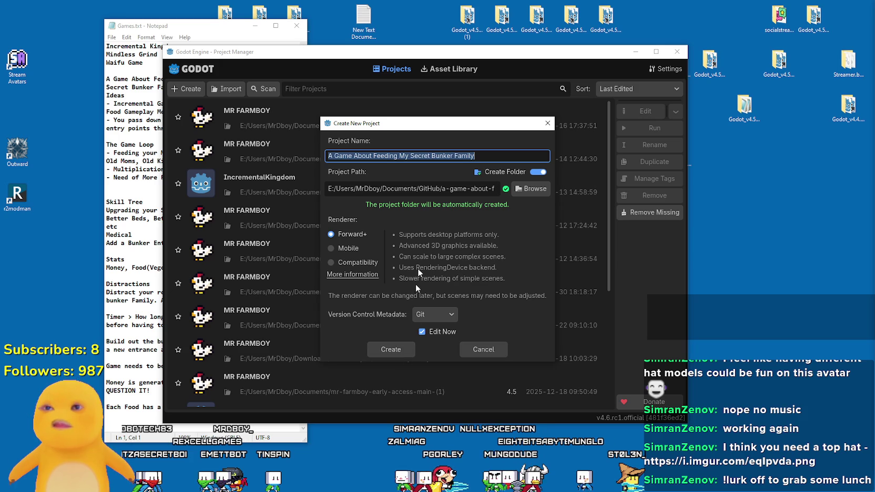
{"action": "left_click", "coordinate": [391, 349]}
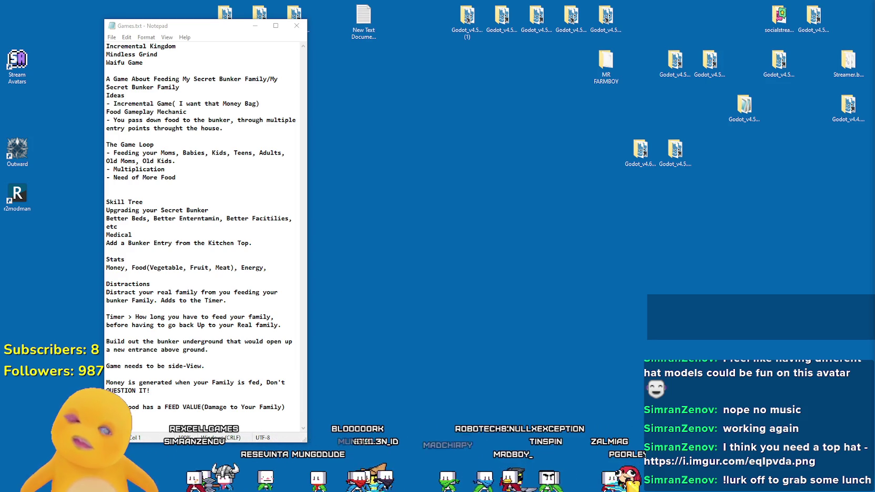
Move the Games.txt notes top-left, widen the Scene/FileSystem dock, and switch to 2D.
{"action": "left_click_drag", "start_coordinate": [130, 19], "coordinate": [53, 7]}
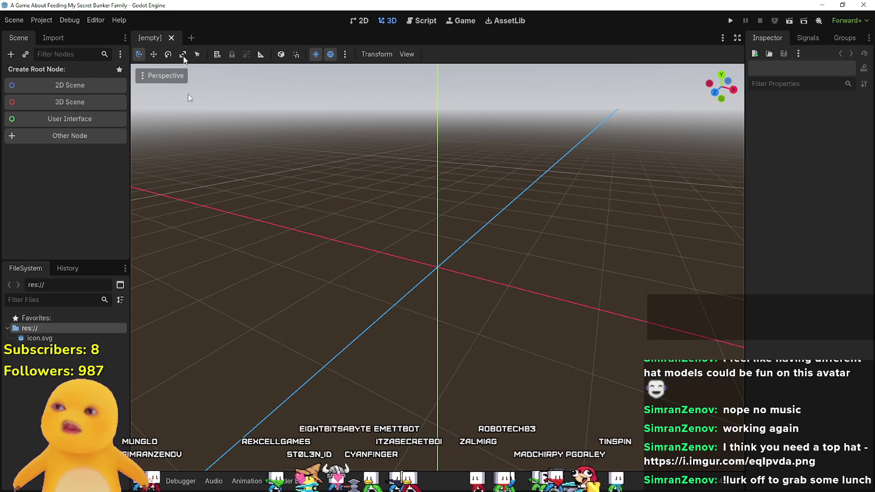
{"action": "left_click_drag", "start_coordinate": [131, 201], "coordinate": [177, 206]}
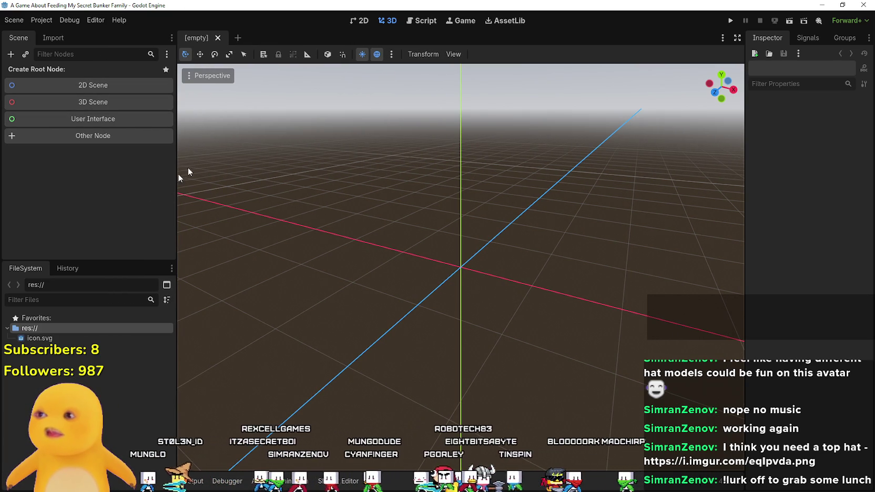
{"action": "scroll", "coordinate": [433, 271], "scroll_direction": "down", "scroll_amount": 2}
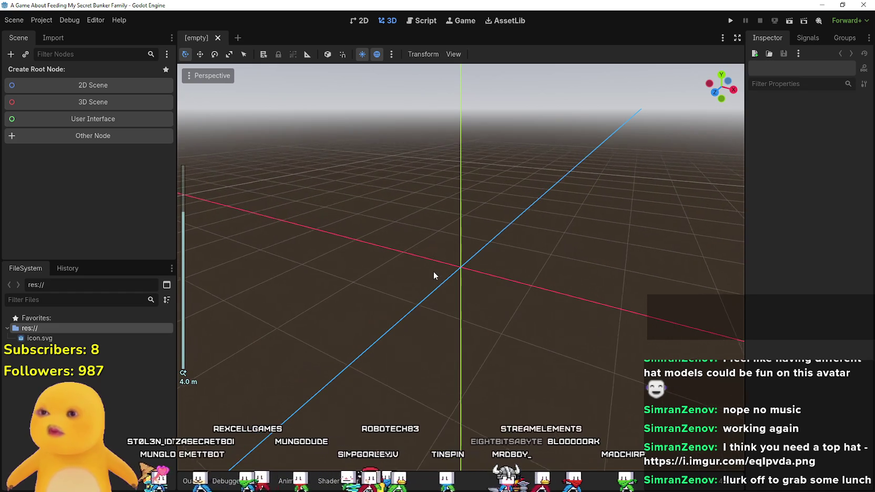
{"action": "left_click", "coordinate": [363, 23]}
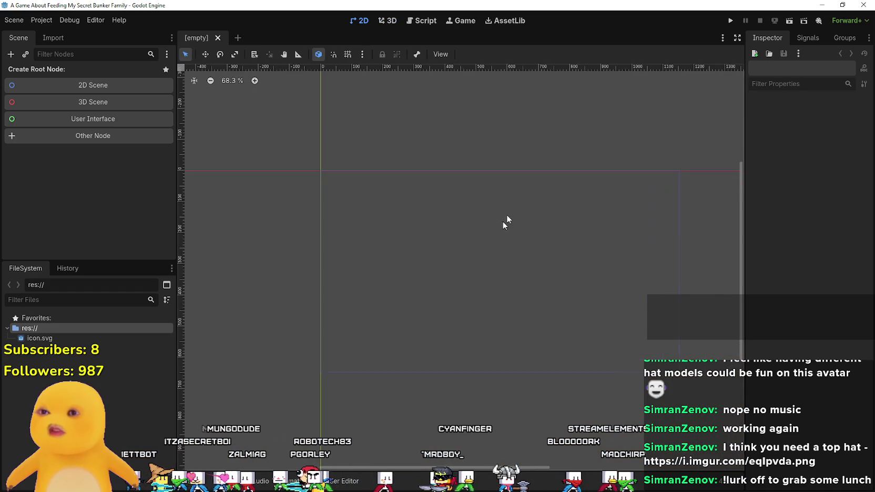
Pan and zoom the 2D canvas to frame the origin, then bring up the res:// folder options.
{"action": "mouse_move", "coordinate": [445, 292]}
{"action": "left_mouse_down"}
{"action": "mouse_move", "coordinate": [488, 248]}
{"action": "mouse_move", "coordinate": [525, 272]}
{"action": "left_mouse_up"}
{"action": "scroll", "coordinate": [521, 263], "scroll_direction": "up", "scroll_amount": 3}
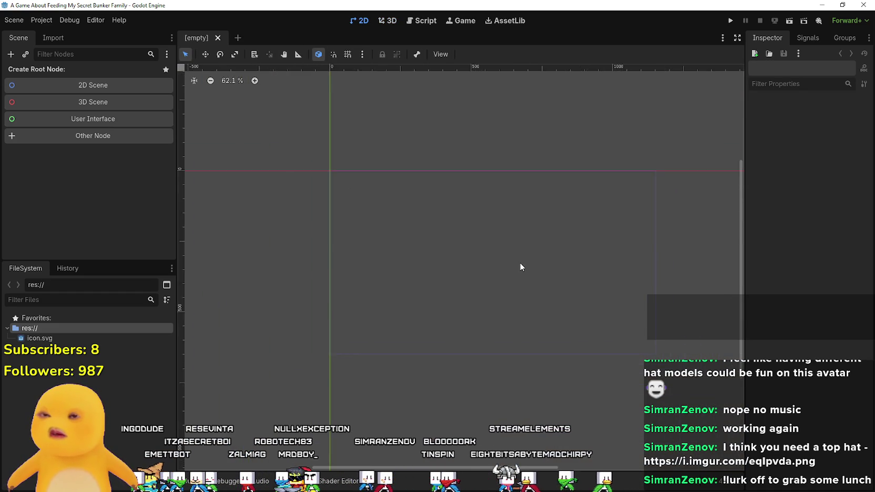
{"action": "left_click_drag", "start_coordinate": [475, 257], "coordinate": [403, 256]}
{"action": "mouse_move", "coordinate": [282, 182]}
{"action": "left_mouse_down"}
{"action": "mouse_move", "coordinate": [386, 182]}
{"action": "mouse_move", "coordinate": [394, 219]}
{"action": "mouse_move", "coordinate": [457, 190]}
{"action": "mouse_move", "coordinate": [378, 215]}
{"action": "mouse_move", "coordinate": [404, 183]}
{"action": "mouse_move", "coordinate": [392, 211]}
{"action": "mouse_move", "coordinate": [439, 220]}
{"action": "mouse_move", "coordinate": [388, 228]}
{"action": "mouse_move", "coordinate": [396, 188]}
{"action": "mouse_move", "coordinate": [392, 239]}
{"action": "mouse_move", "coordinate": [379, 211]}
{"action": "mouse_move", "coordinate": [416, 191]}
{"action": "mouse_move", "coordinate": [410, 207]}
{"action": "left_mouse_up"}
{"action": "scroll", "coordinate": [271, 234], "scroll_direction": "down", "scroll_amount": 1}
{"action": "scroll", "coordinate": [352, 252], "scroll_direction": "down", "scroll_amount": 1}
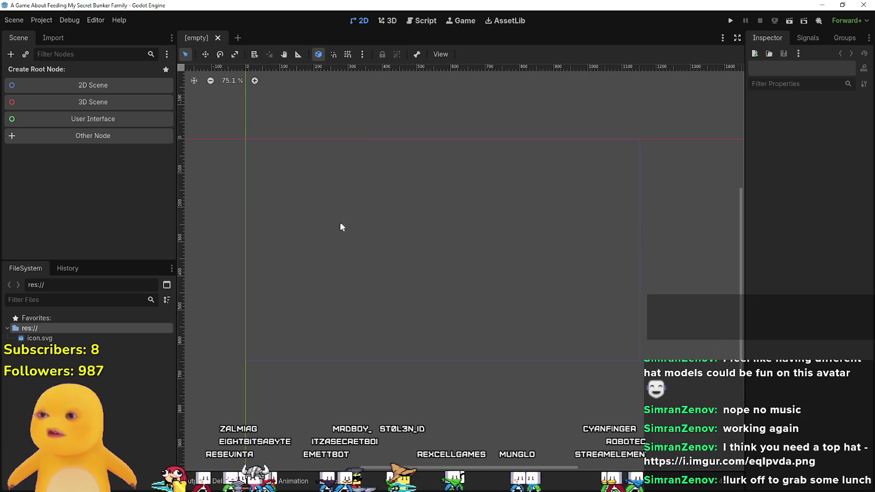
{"action": "left_click_drag", "start_coordinate": [423, 231], "coordinate": [419, 214]}
{"action": "scroll", "coordinate": [398, 233], "scroll_direction": "down", "scroll_amount": 9}
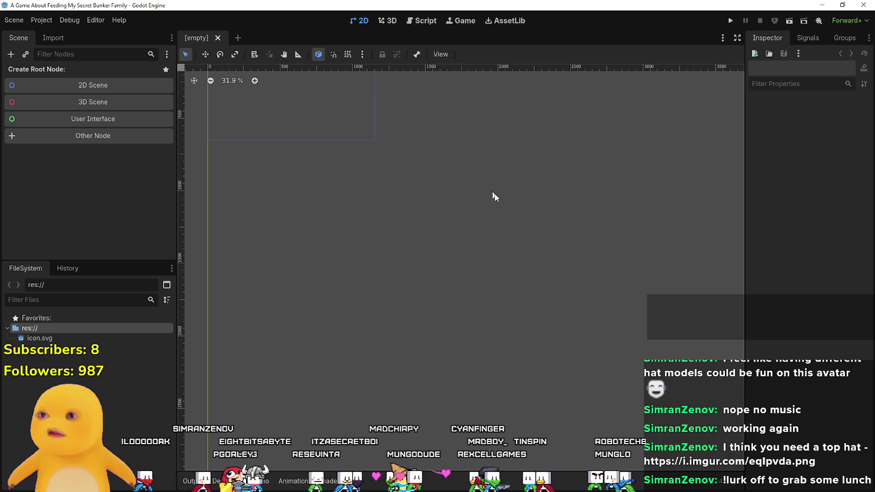
{"action": "scroll", "coordinate": [402, 190], "scroll_direction": "up", "scroll_amount": 9}
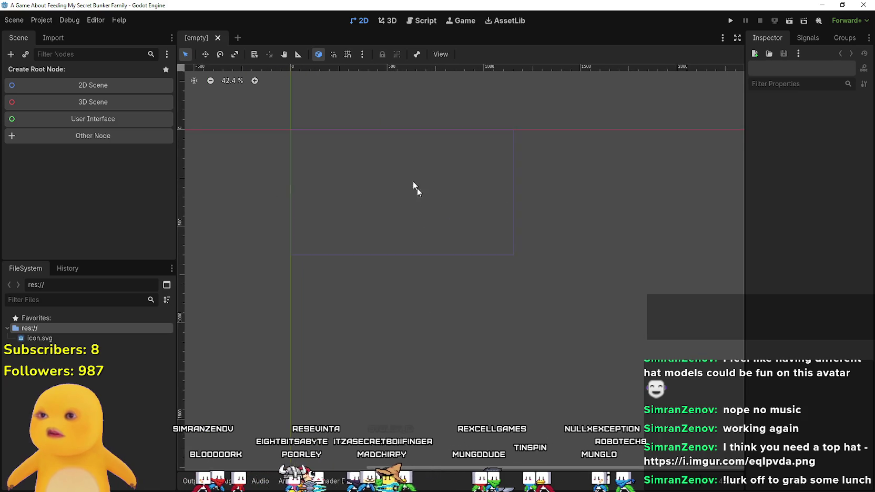
{"action": "scroll", "coordinate": [489, 245], "scroll_direction": "up", "scroll_amount": 2}
{"action": "scroll", "coordinate": [488, 244], "scroll_direction": "left", "scroll_amount": 2}
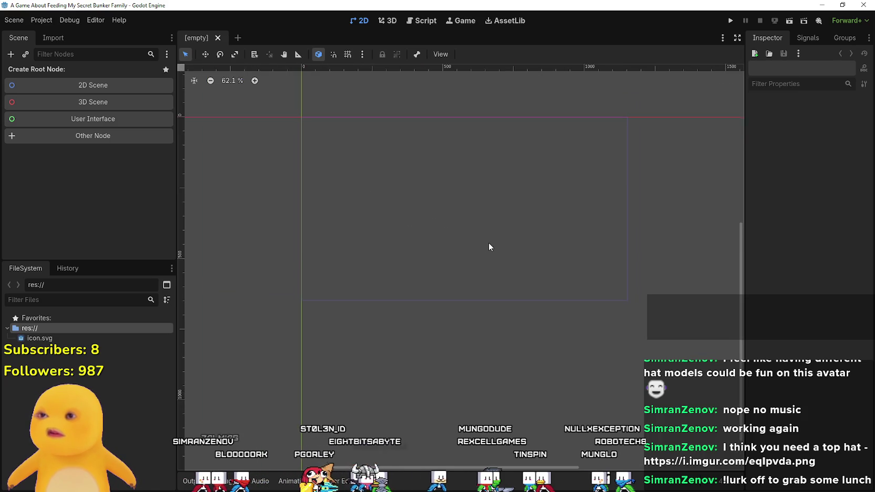
{"action": "mouse_move", "coordinate": [423, 227]}
{"action": "left_mouse_down"}
{"action": "mouse_move", "coordinate": [484, 317]}
{"action": "mouse_move", "coordinate": [412, 172]}
{"action": "mouse_move", "coordinate": [456, 310]}
{"action": "left_mouse_up"}
{"action": "scroll", "coordinate": [457, 310], "scroll_direction": "down", "scroll_amount": 3}
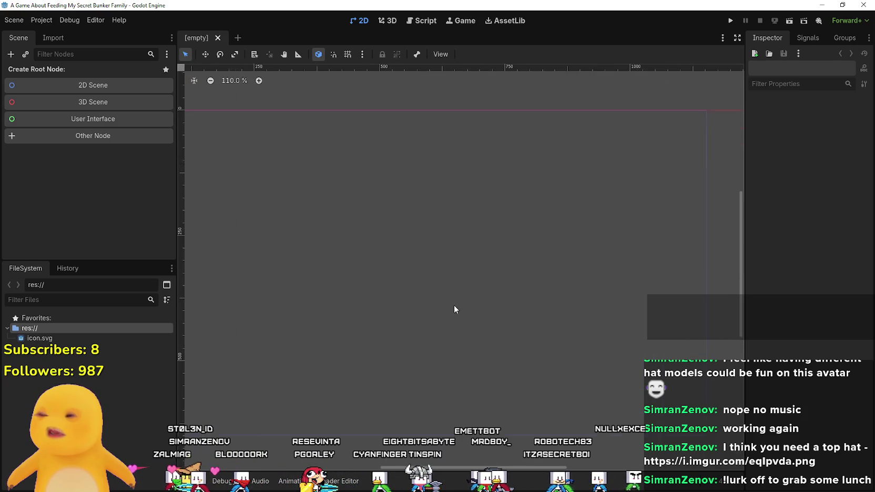
{"action": "left_click_drag", "start_coordinate": [454, 202], "coordinate": [439, 277]}
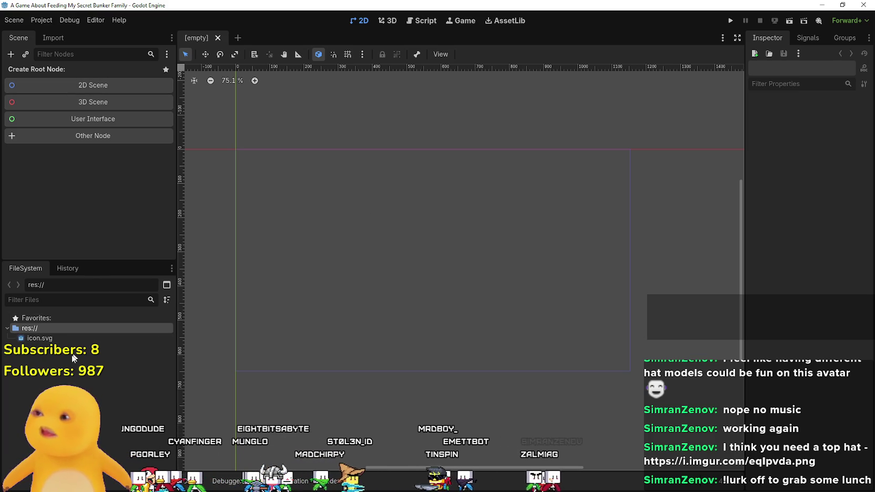
{"action": "right_click", "coordinate": [63, 330]}
{"action": "mouse_move", "coordinate": [105, 339]}
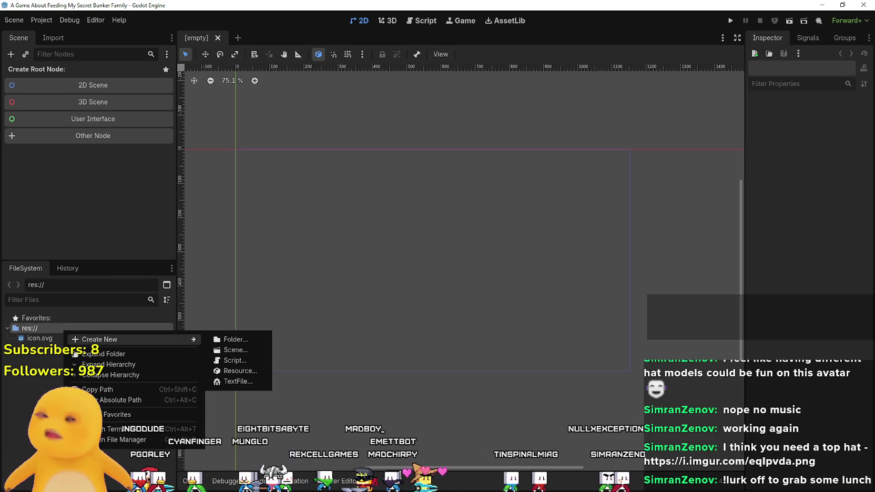
{"action": "key", "text": "Escape"}
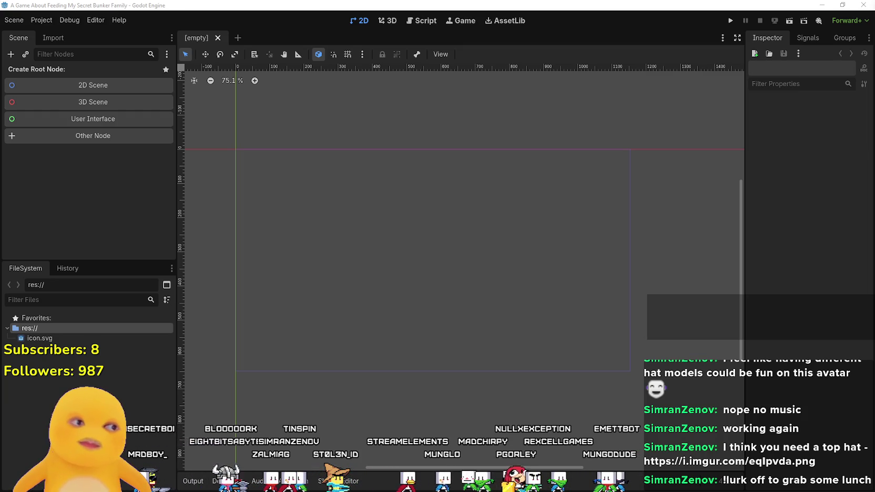
{"action": "scroll", "coordinate": [347, 219], "scroll_direction": "down", "scroll_amount": 2}
{"action": "scroll", "coordinate": [403, 230], "scroll_direction": "up", "scroll_amount": 1}
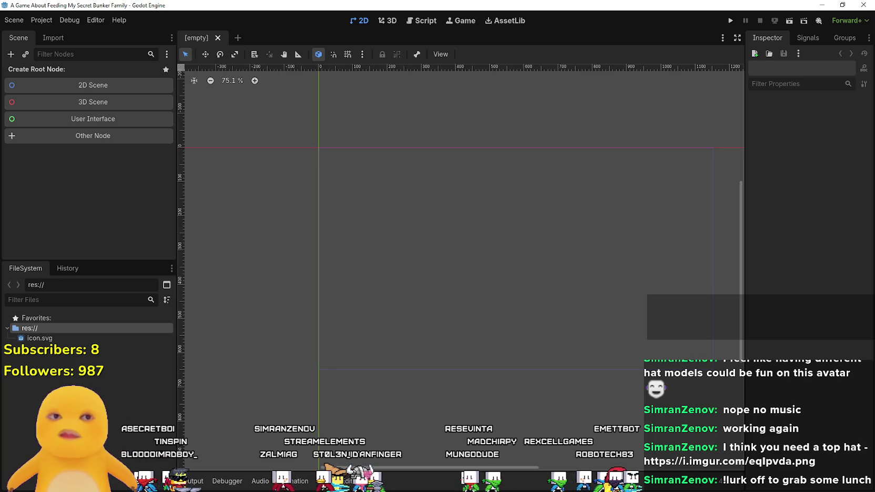
{"action": "scroll", "coordinate": [216, 263], "scroll_direction": "down", "scroll_amount": 1}
{"action": "right_click", "coordinate": [68, 328]}
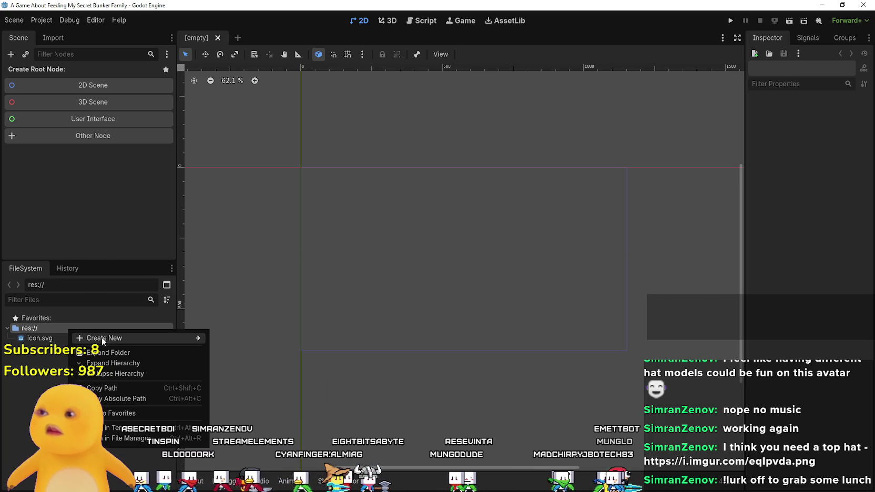
{"action": "mouse_move", "coordinate": [189, 338]}
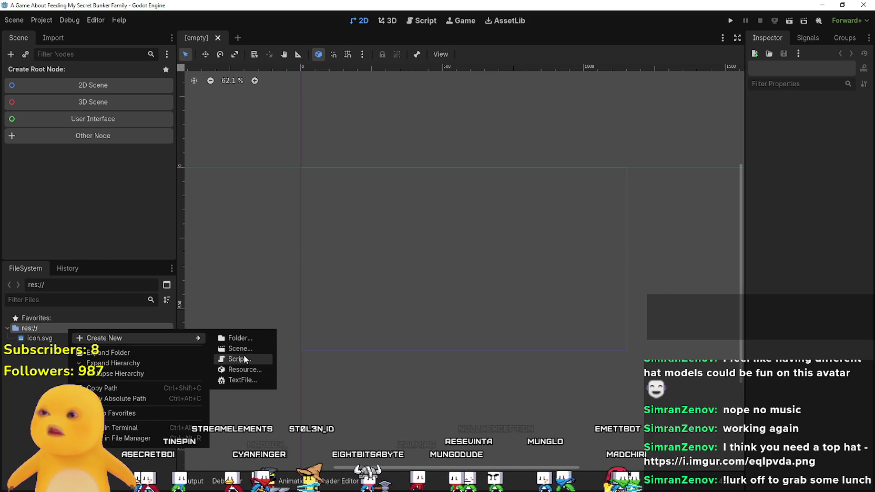
{"action": "left_click", "coordinate": [18, 342]}
{"action": "left_click", "coordinate": [7, 329]}
{"action": "left_click", "coordinate": [8, 328]}
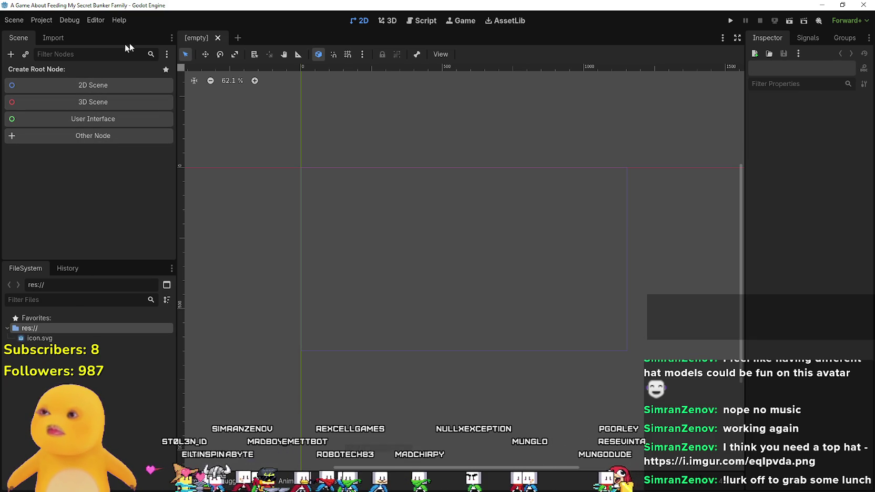
{"action": "scroll", "coordinate": [367, 218], "scroll_direction": "down", "scroll_amount": 3}
{"action": "scroll", "coordinate": [368, 215], "scroll_direction": "up", "scroll_amount": 5}
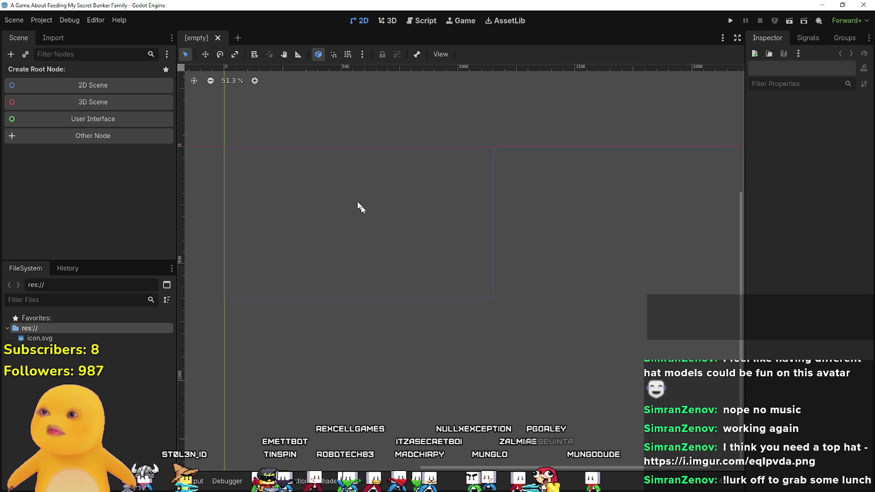
{"action": "scroll", "coordinate": [415, 226], "scroll_direction": "down", "scroll_amount": 2}
{"action": "scroll", "coordinate": [361, 206], "scroll_direction": "down", "scroll_amount": 2}
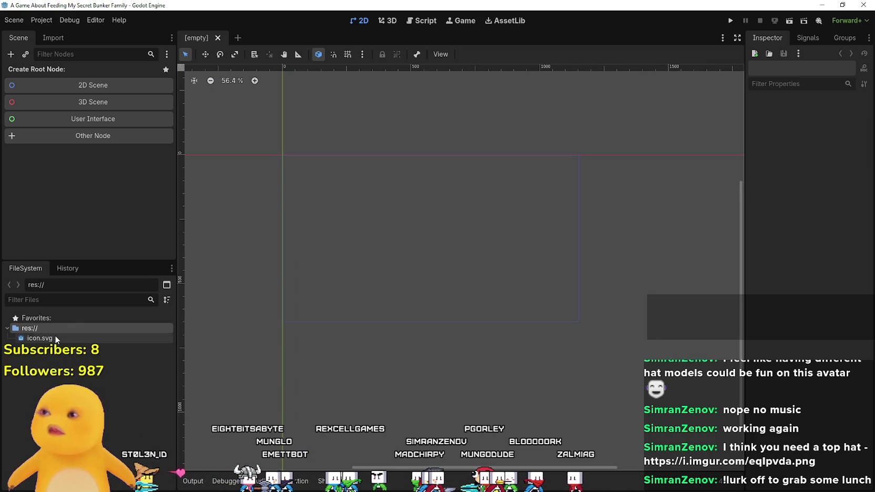
{"action": "scroll", "coordinate": [264, 189], "scroll_direction": "up", "scroll_amount": 2}
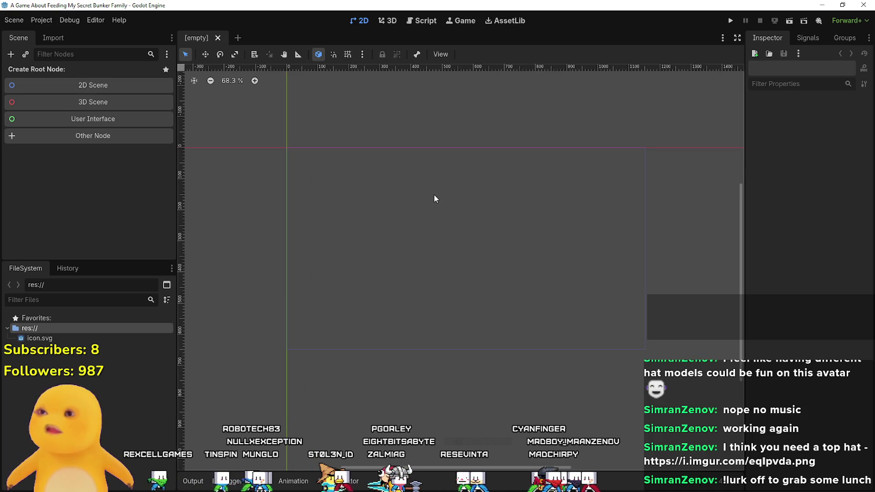
{"action": "scroll", "coordinate": [609, 254], "scroll_direction": "down", "scroll_amount": 2}
{"action": "scroll", "coordinate": [609, 253], "scroll_direction": "right", "scroll_amount": 2}
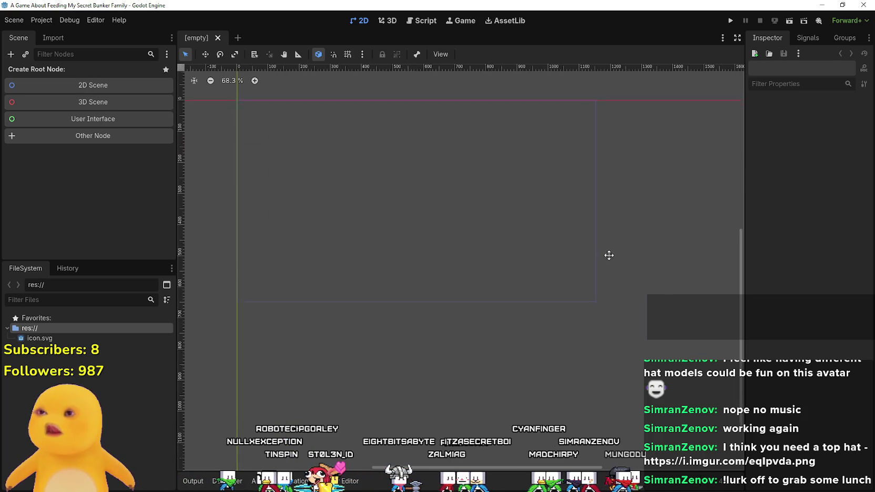
{"action": "scroll", "coordinate": [403, 256], "scroll_direction": "down", "scroll_amount": 2}
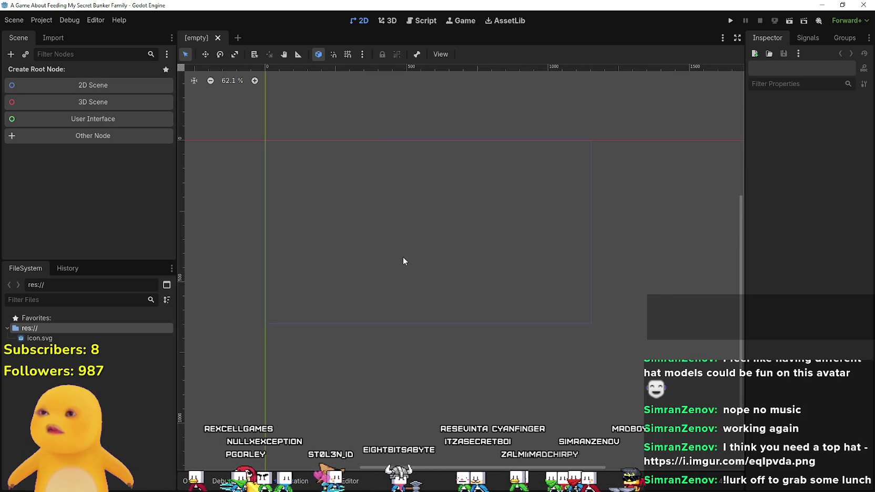
{"action": "scroll", "coordinate": [463, 344], "scroll_direction": "up", "scroll_amount": 1}
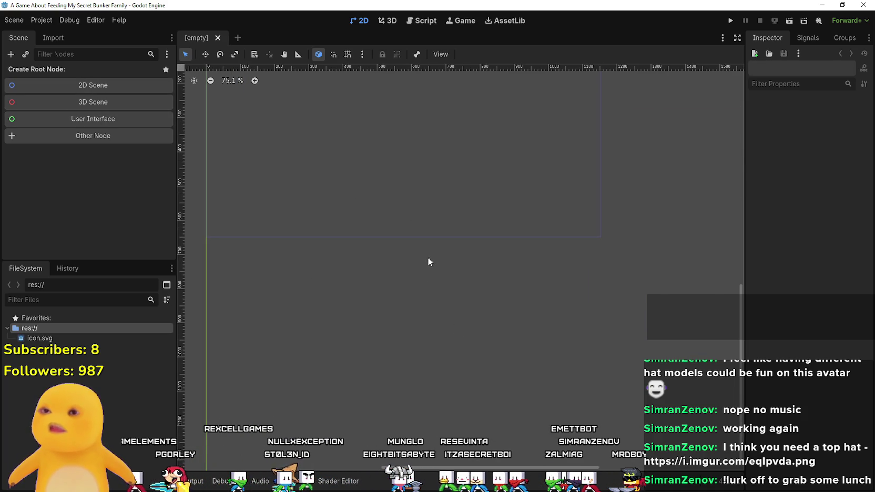
{"action": "scroll", "coordinate": [426, 264], "scroll_direction": "down", "scroll_amount": 3}
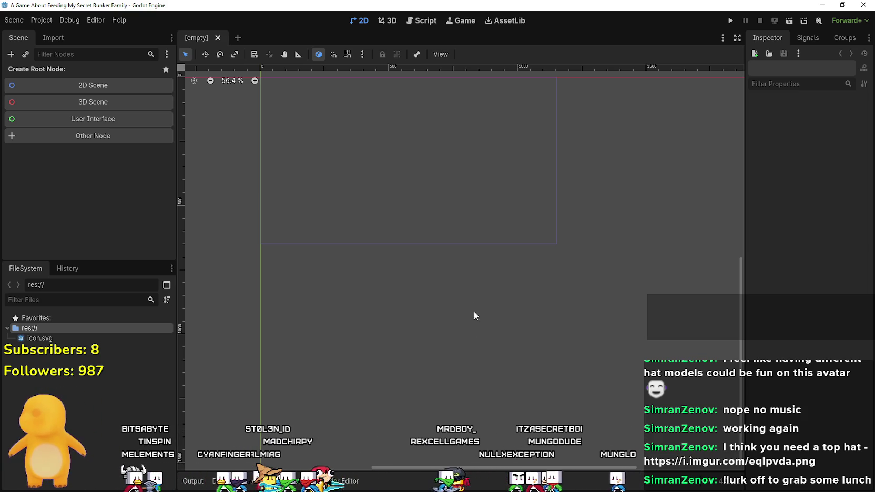
{"action": "scroll", "coordinate": [442, 232], "scroll_direction": "up", "scroll_amount": 2}
{"action": "scroll", "coordinate": [442, 231], "scroll_direction": "left", "scroll_amount": 1}
{"action": "scroll", "coordinate": [370, 179], "scroll_direction": "up", "scroll_amount": 2}
{"action": "scroll", "coordinate": [306, 146], "scroll_direction": "down", "scroll_amount": 1}
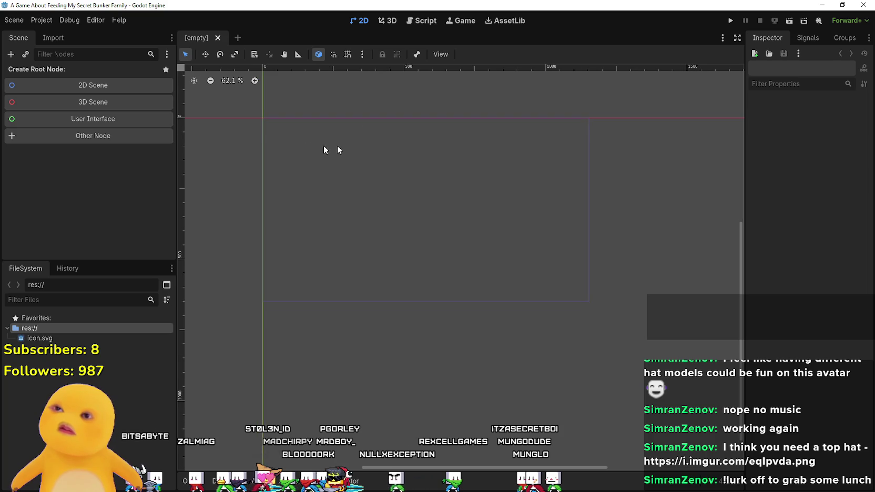
{"action": "scroll", "coordinate": [396, 176], "scroll_direction": "up", "scroll_amount": 1}
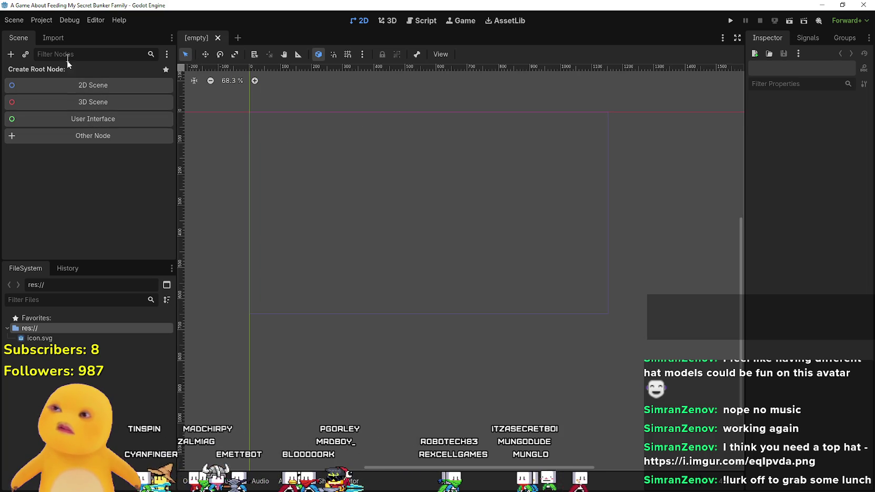
{"action": "left_click", "coordinate": [42, 20]}
Set the viewport to 640×360 and the window width/height override to 1280×720.
{"action": "left_click", "coordinate": [58, 33]}
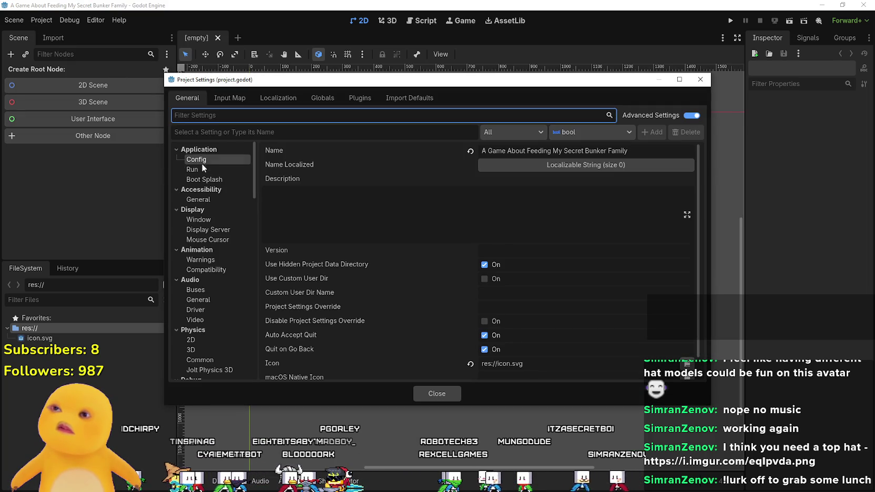
{"action": "left_click", "coordinate": [204, 169]}
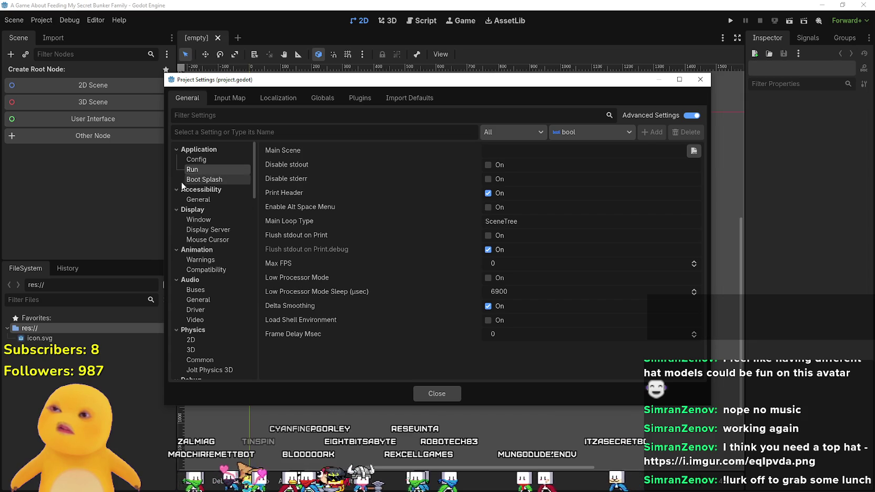
{"action": "left_click", "coordinate": [197, 199]}
{"action": "left_click", "coordinate": [203, 218]}
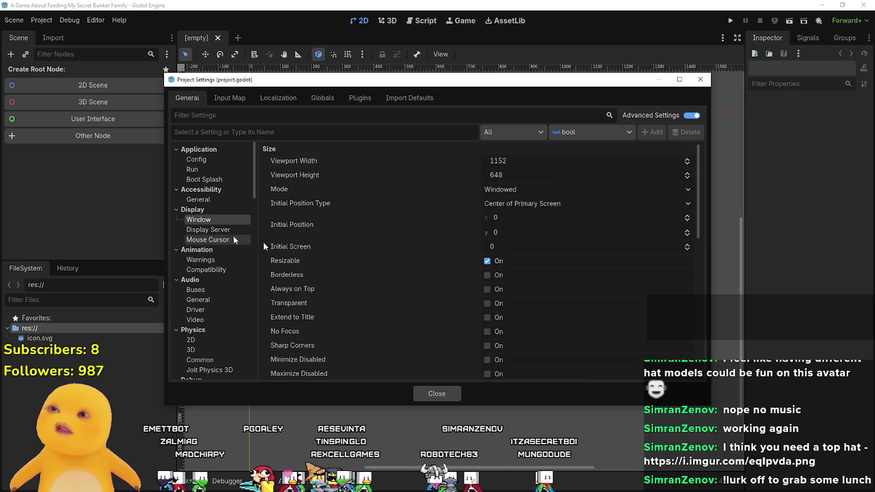
{"action": "left_click", "coordinate": [517, 160]}
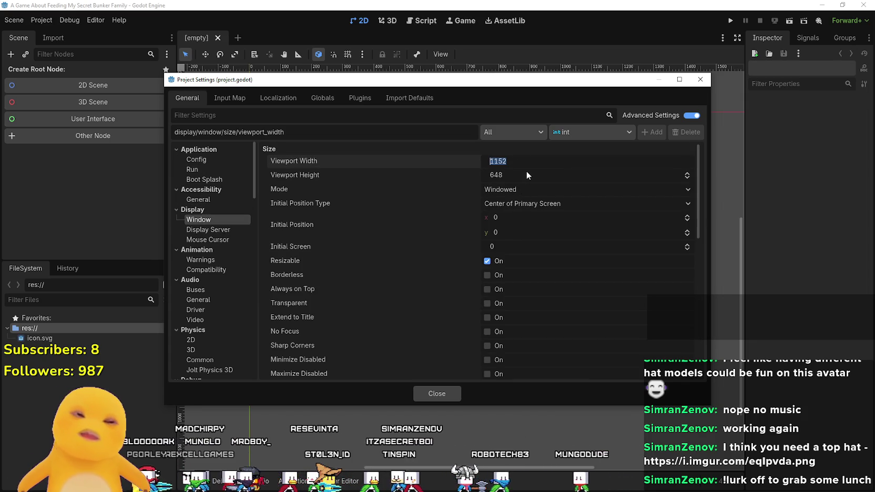
{"action": "type", "text": "12"}
{"action": "type", "text": "8-"}
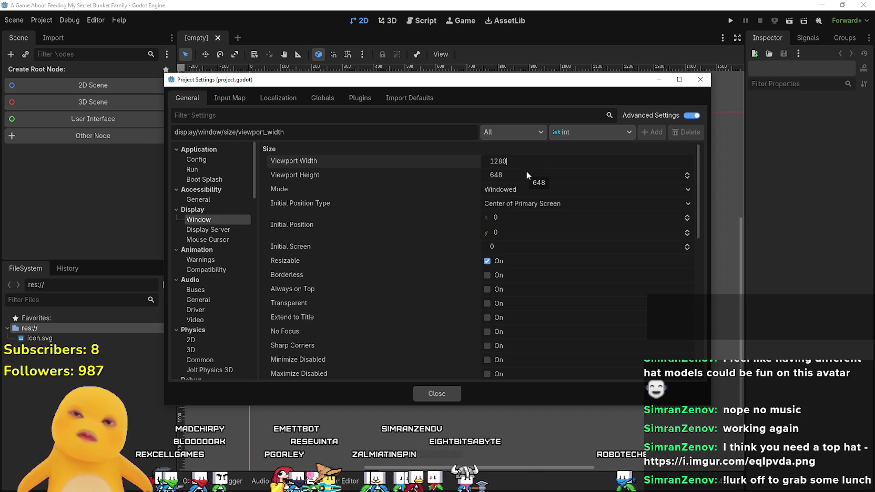
{"action": "type", "text": "2"}
{"action": "key", "text": "Return"}
{"action": "left_click", "coordinate": [526, 172]}
{"action": "type", "text": "360"}
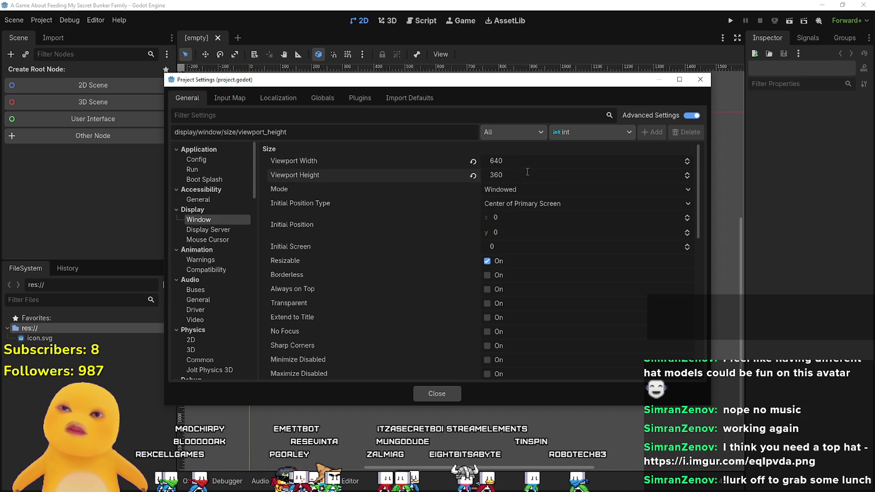
{"action": "scroll", "coordinate": [524, 175], "scroll_direction": "down", "scroll_amount": 10}
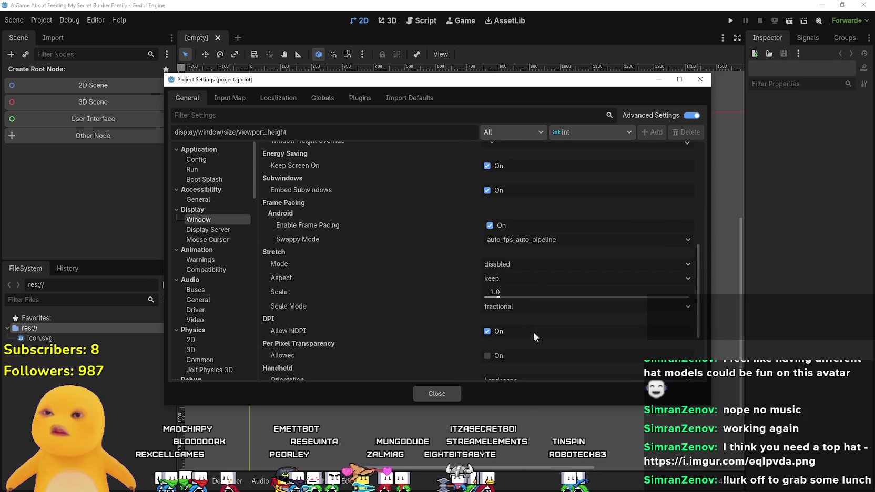
{"action": "scroll", "coordinate": [524, 315], "scroll_direction": "up", "scroll_amount": 6}
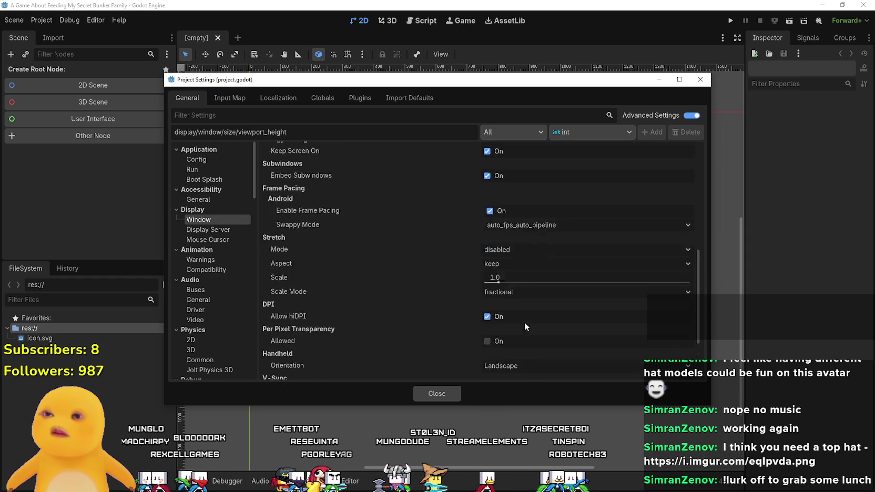
{"action": "scroll", "coordinate": [524, 317], "scroll_direction": "up", "scroll_amount": 2}
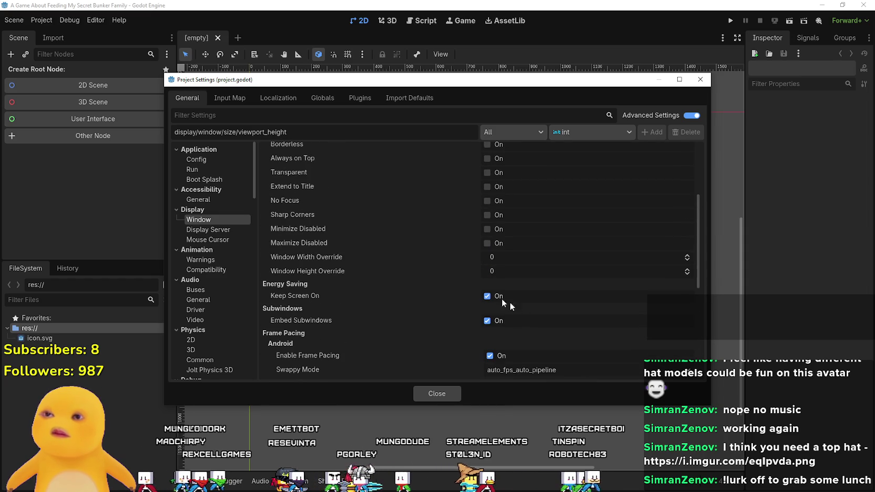
{"action": "left_click", "coordinate": [514, 260]}
{"action": "type", "text": "128"}
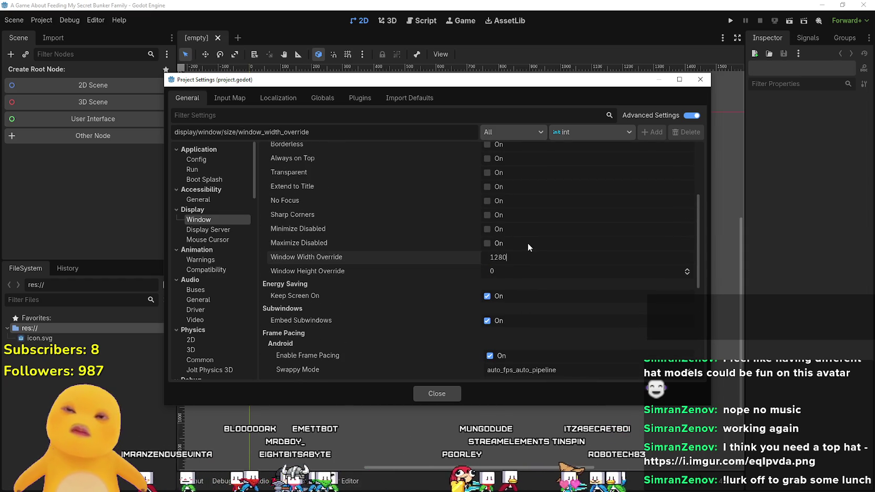
{"action": "left_click", "coordinate": [508, 274]}
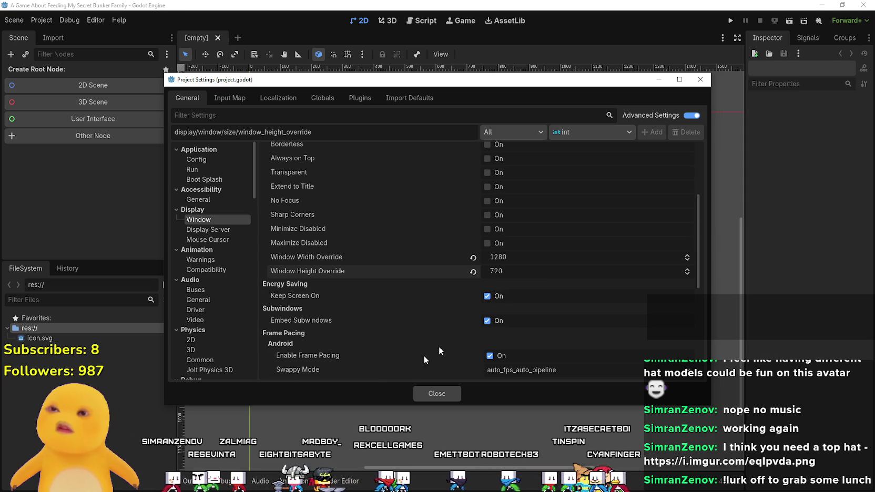
{"action": "scroll", "coordinate": [220, 331], "scroll_direction": "down", "scroll_amount": 10}
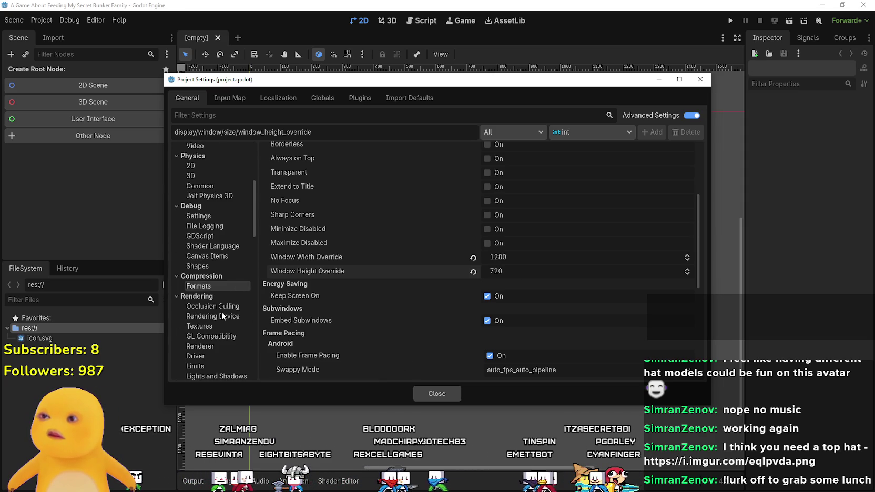
{"action": "scroll", "coordinate": [223, 239], "scroll_direction": "down", "scroll_amount": 2}
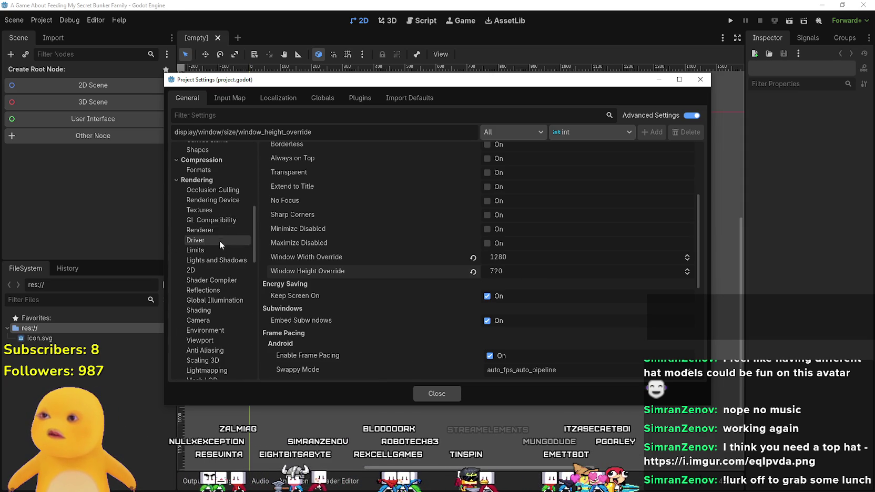
Set Default Texture Filter to Nearest and close Project Settings.
{"action": "left_click", "coordinate": [220, 200]}
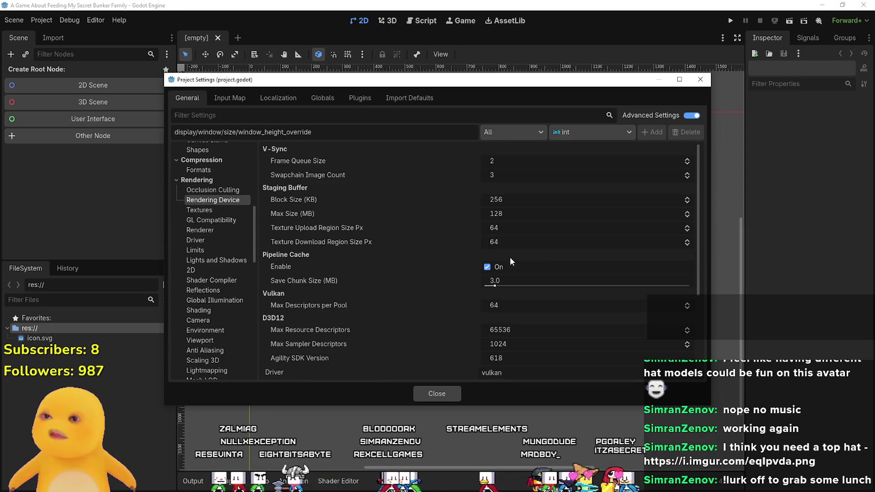
{"action": "scroll", "coordinate": [509, 258], "scroll_direction": "down", "scroll_amount": 5}
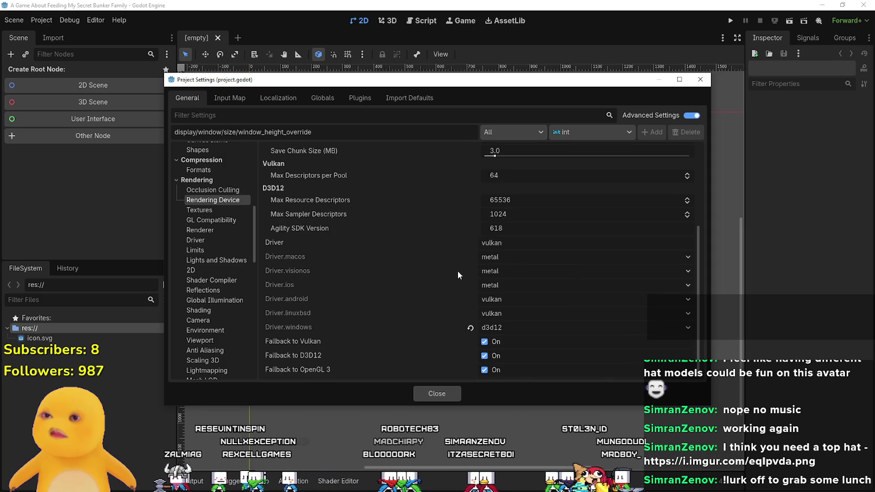
{"action": "left_click", "coordinate": [210, 210]}
{"action": "left_click", "coordinate": [550, 161]}
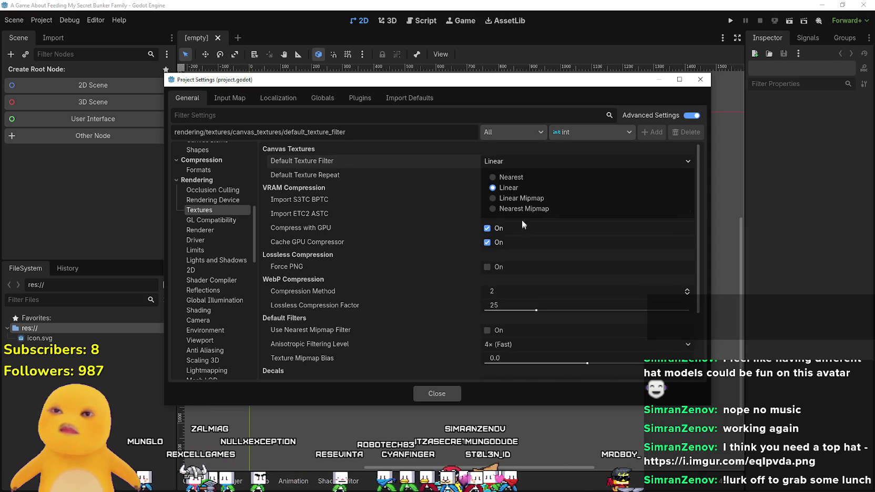
{"action": "left_click", "coordinate": [528, 177]}
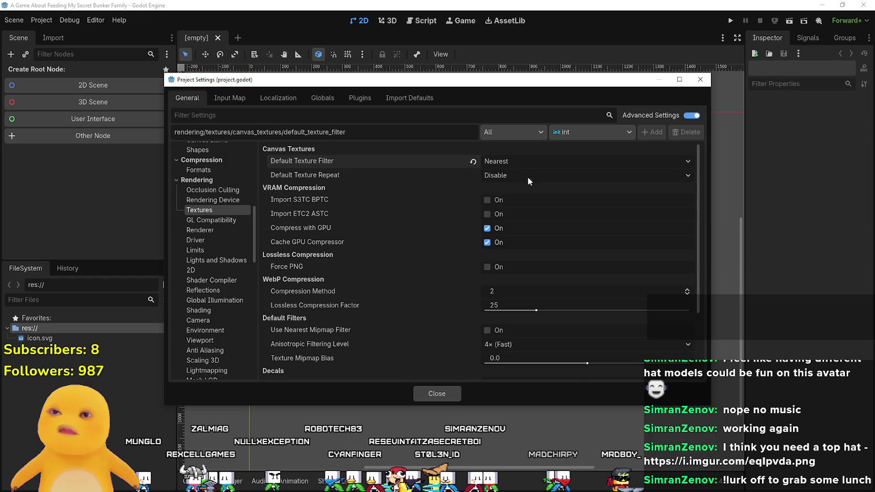
{"action": "left_click", "coordinate": [435, 393]}
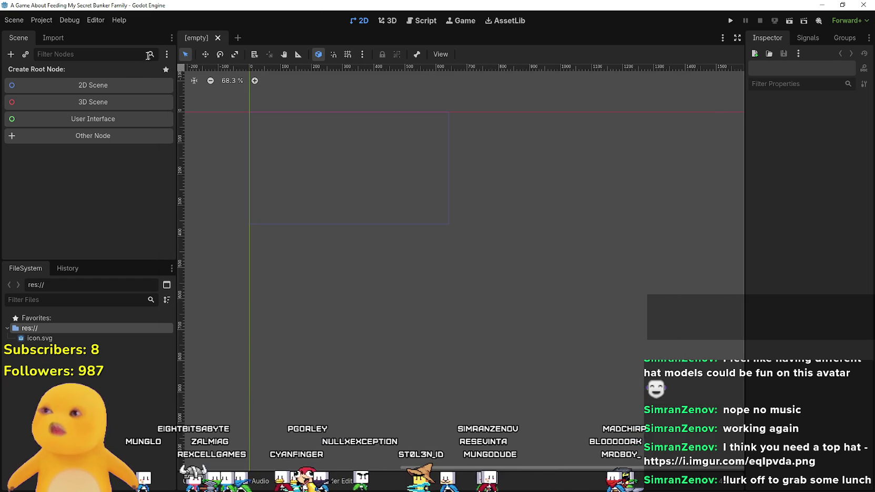
Create an assets folder in the project root.
{"action": "left_click_drag", "start_coordinate": [366, 298], "coordinate": [394, 298]}
{"action": "right_click", "coordinate": [53, 352]}
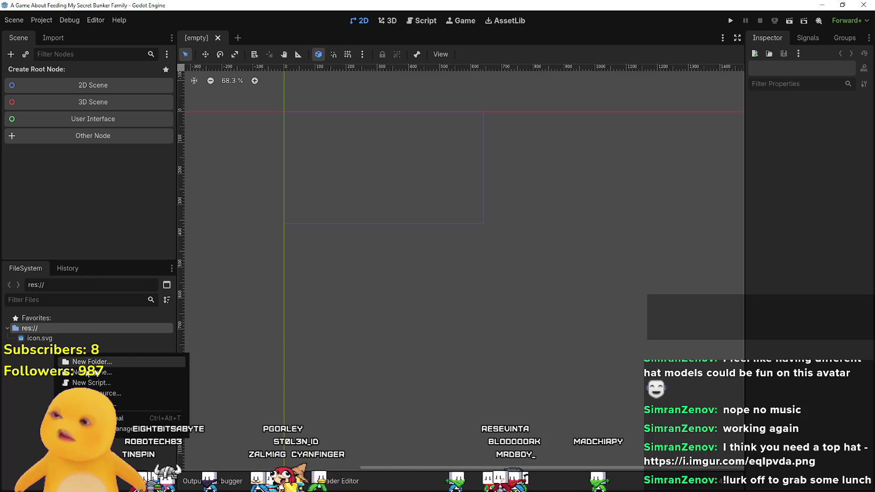
{"action": "left_click", "coordinate": [105, 361]}
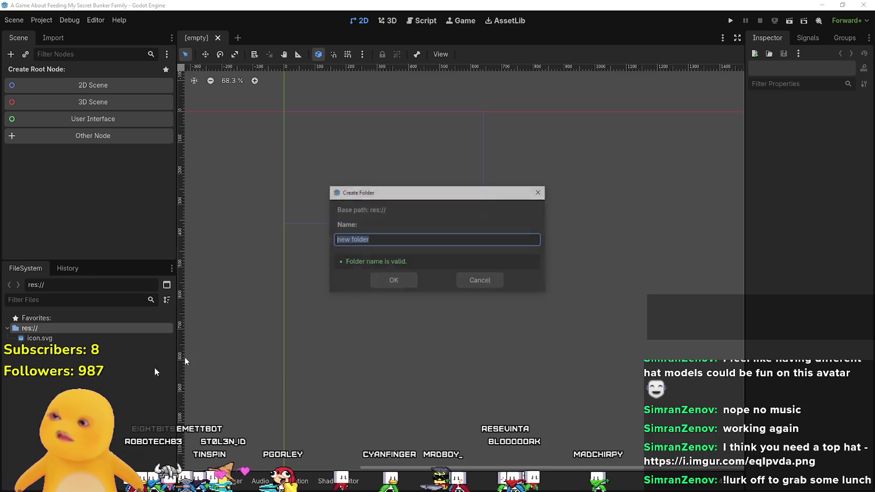
{"action": "type", "text": "assets"}
{"action": "key", "text": "Return"}
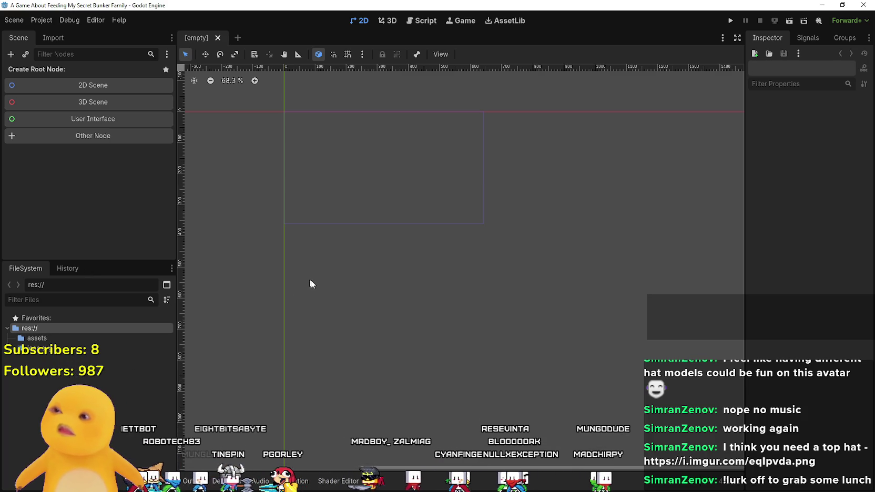
Create the scripts folder in res://, fixing a typo along the way.
{"action": "right_click", "coordinate": [132, 366]}
{"action": "left_click", "coordinate": [168, 371]}
{"action": "type", "text": "scriu"}
{"action": "key", "text": "BackSpace"}
{"action": "type", "text": "pts"}
{"action": "key", "text": "Return"}
{"action": "right_click", "coordinate": [125, 429]}
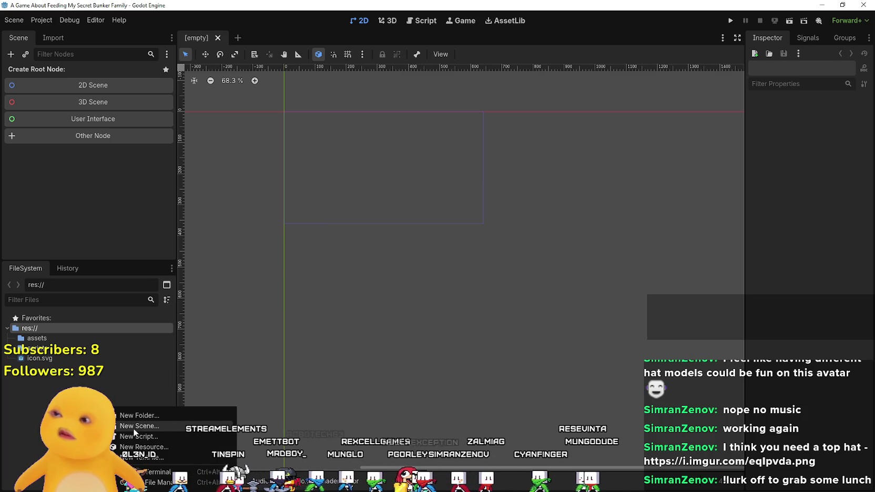
{"action": "left_click", "coordinate": [207, 417]}
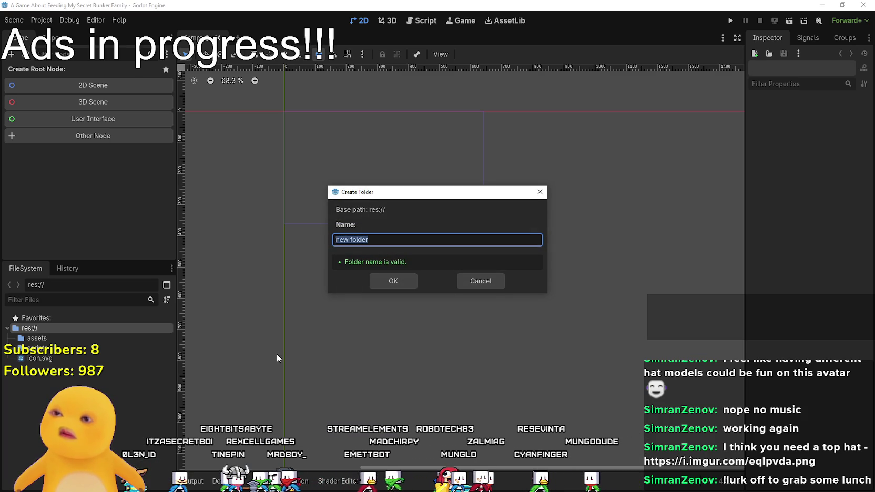
{"action": "type", "text": "scripts"}
{"action": "key", "text": "Return"}
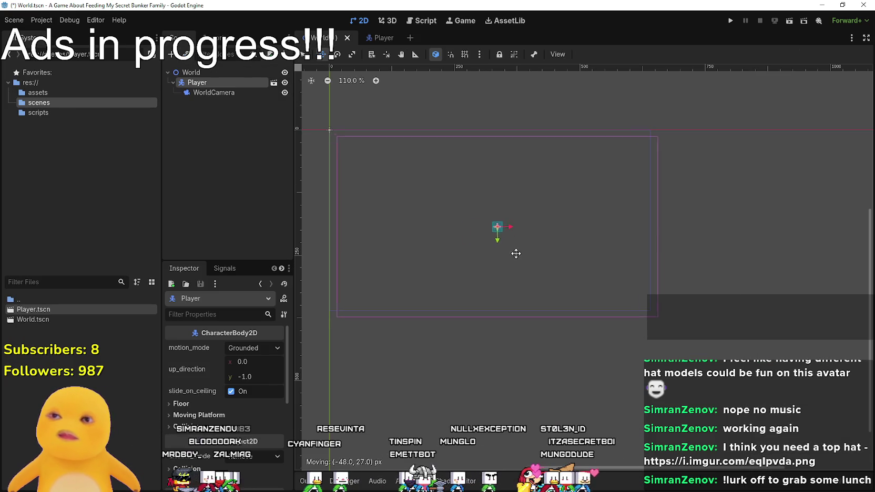
Recenter the canvas and save the World scene.
{"action": "scroll", "coordinate": [504, 242], "scroll_direction": "up", "scroll_amount": 2}
{"action": "key", "text": "ctrl+s"}
{"action": "mouse_move", "coordinate": [503, 236]}
{"action": "left_mouse_down"}
{"action": "mouse_move", "coordinate": [541, 229]}
{"action": "mouse_move", "coordinate": [506, 208]}
{"action": "mouse_move", "coordinate": [539, 230]}
{"action": "left_mouse_up"}
{"action": "scroll", "coordinate": [505, 209], "scroll_direction": "down", "scroll_amount": 3}
{"action": "key", "text": "ctrl+s"}
{"action": "key", "text": "ctrl+s"}
Enable WorldCamera position smoothing at speed 4.0 px/s and save World.tscn.
{"action": "left_click", "coordinate": [212, 93]}
{"action": "scroll", "coordinate": [222, 392], "scroll_direction": "down", "scroll_amount": 7}
{"action": "scroll", "coordinate": [246, 365], "scroll_direction": "up", "scroll_amount": 1}
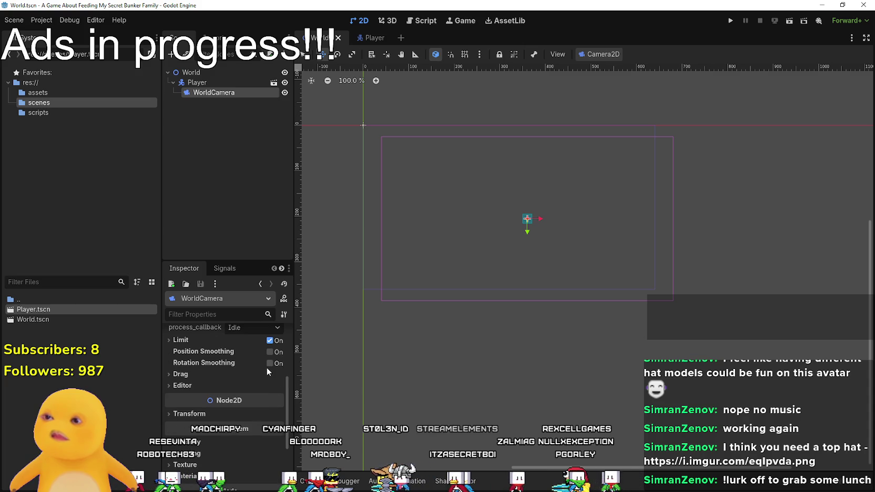
{"action": "left_click", "coordinate": [269, 352]}
{"action": "key", "text": "ctrl+s"}
{"action": "left_click", "coordinate": [208, 387]}
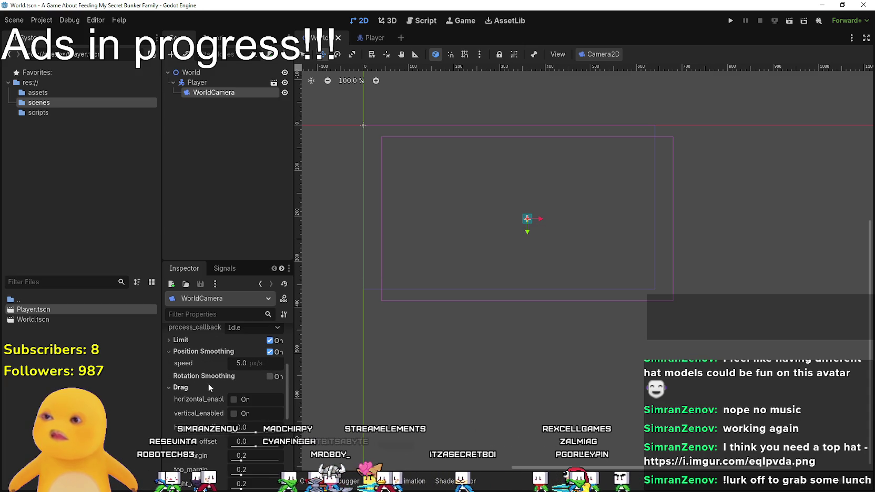
{"action": "left_click", "coordinate": [242, 363]}
{"action": "type", "text": "4"}
{"action": "key", "text": "Return"}
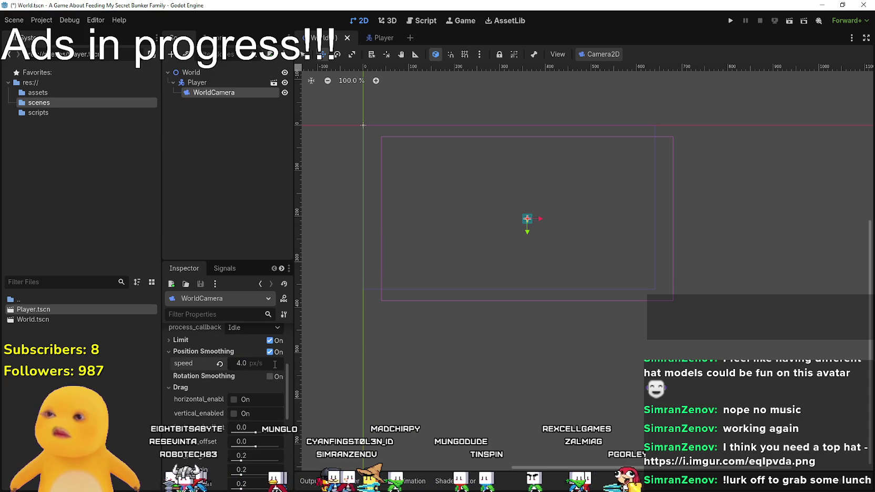
{"action": "key", "text": "ctrl+s"}
{"action": "left_click", "coordinate": [41, 20]}
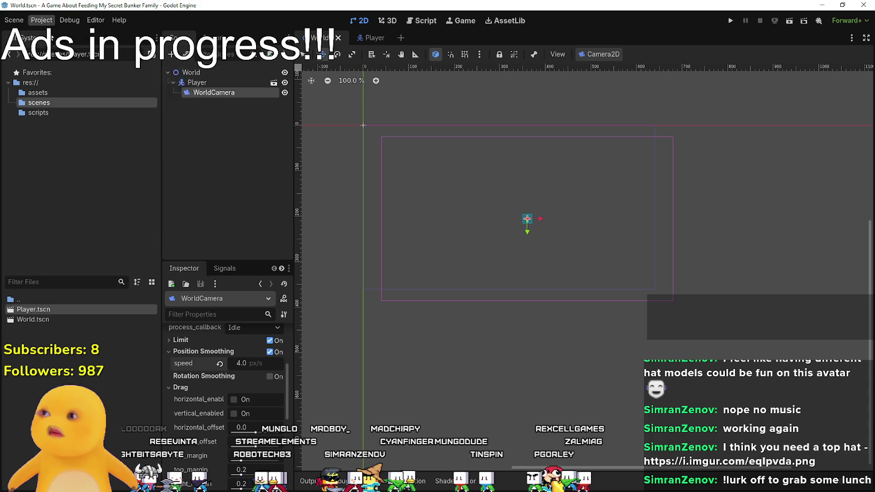
{"action": "left_click", "coordinate": [63, 34]}
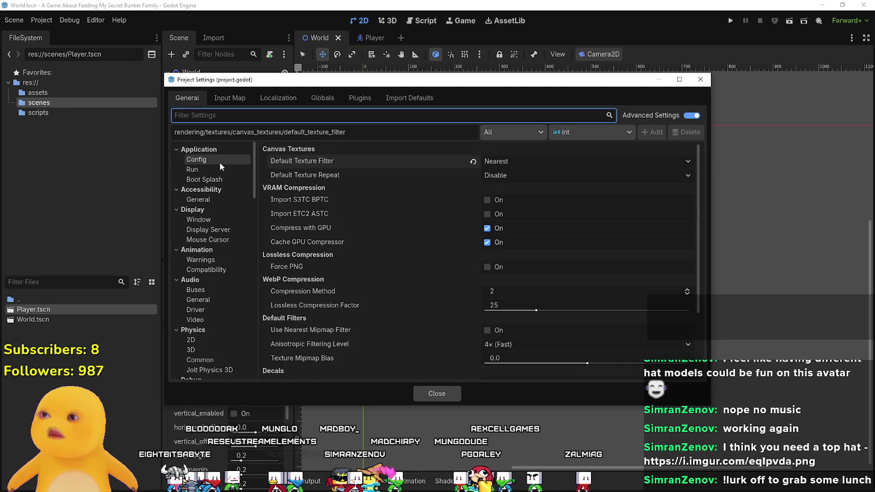
Set V-Sync Mode to Disabled under Display > Window, then close Project Settings.
{"action": "left_click", "coordinate": [218, 161]}
{"action": "left_click", "coordinate": [217, 168]}
{"action": "key", "text": "Down"}
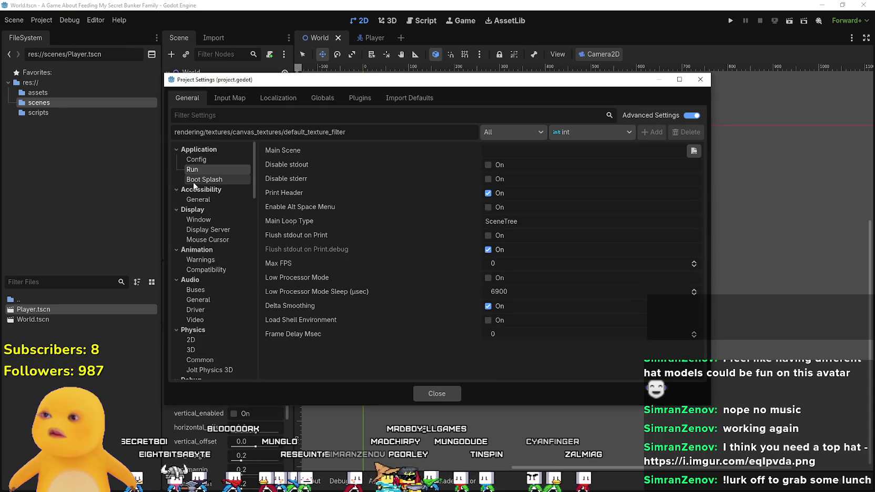
{"action": "key", "text": "Down"}
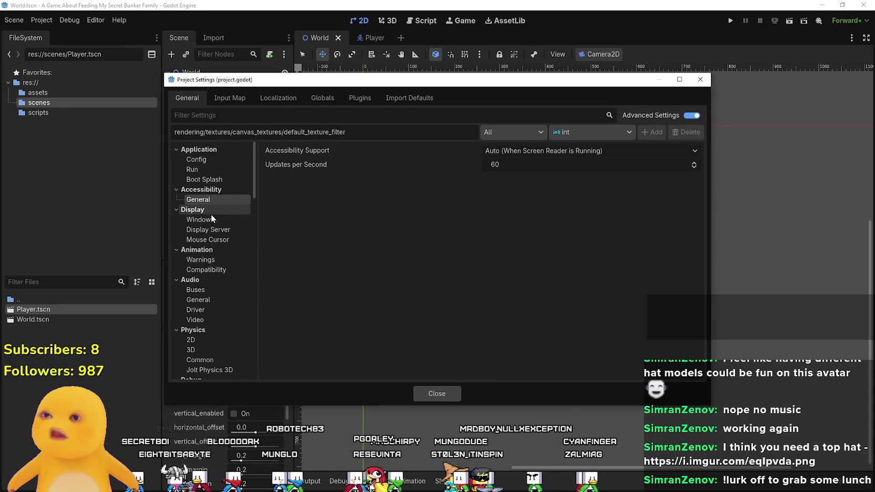
{"action": "key", "text": "Down"}
{"action": "left_click", "coordinate": [203, 219]}
{"action": "scroll", "coordinate": [479, 310], "scroll_direction": "down", "scroll_amount": 5}
{"action": "scroll", "coordinate": [480, 316], "scroll_direction": "down", "scroll_amount": 10}
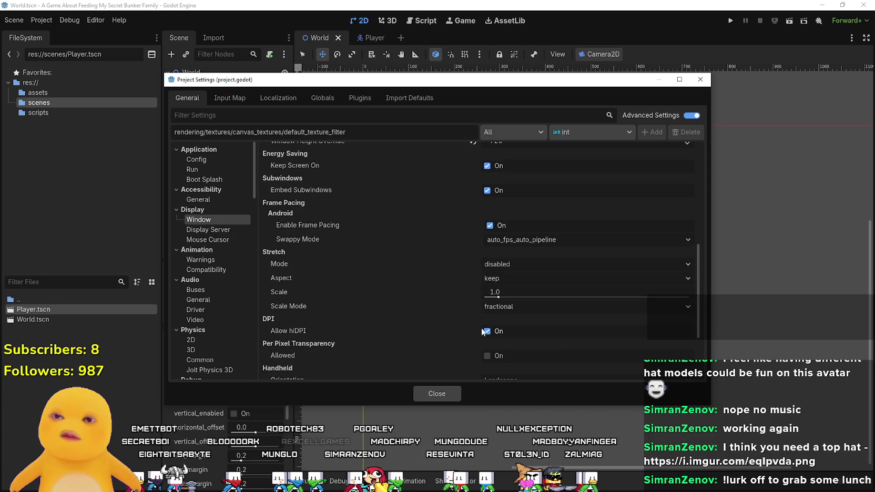
{"action": "left_click", "coordinate": [493, 303]}
{"action": "left_click", "coordinate": [497, 318]}
{"action": "left_click", "coordinate": [437, 394]}
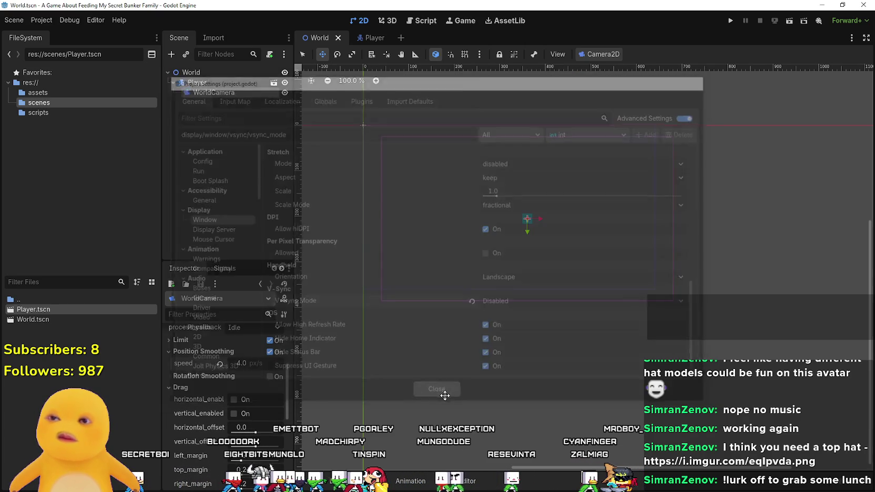
Nudge WorldCamera up-left, save World.tscn, and open a blank new tab in Brave.
{"action": "left_click_drag", "start_coordinate": [477, 233], "coordinate": [467, 222]}
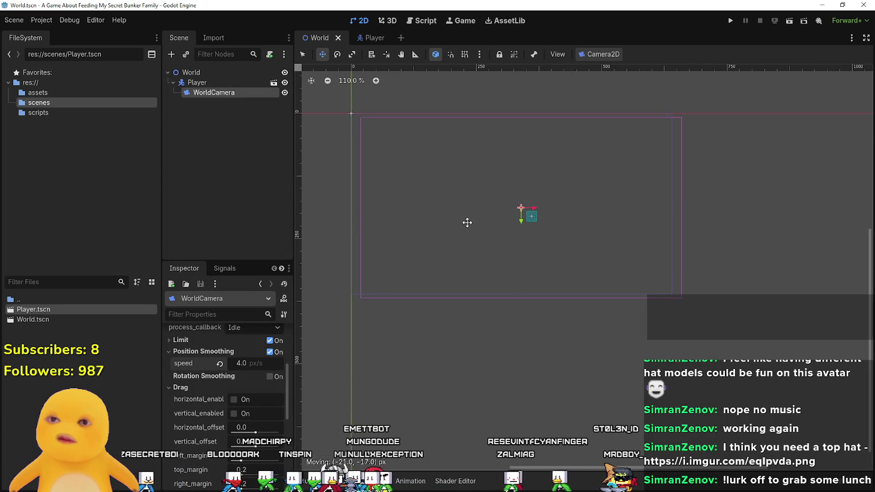
{"action": "scroll", "coordinate": [488, 238], "scroll_direction": "up", "scroll_amount": 2}
{"action": "key", "text": "ctrl+s"}
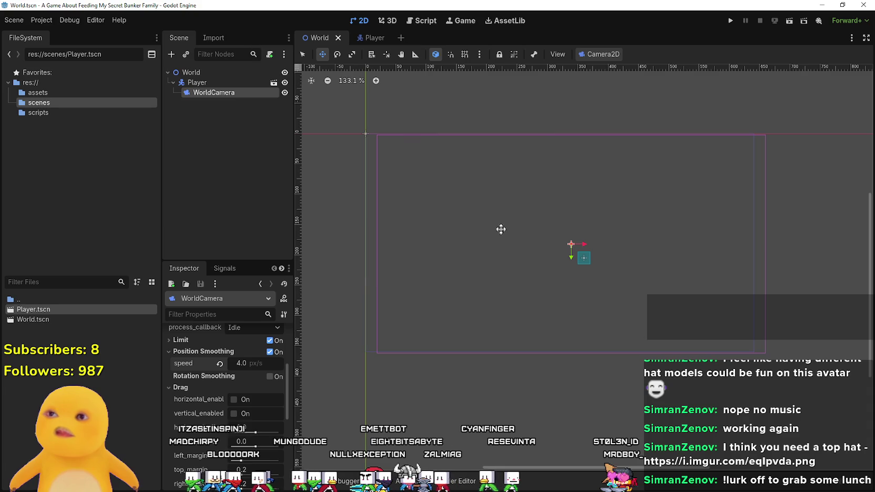
{"action": "scroll", "coordinate": [649, 240], "scroll_direction": "up", "scroll_amount": 1}
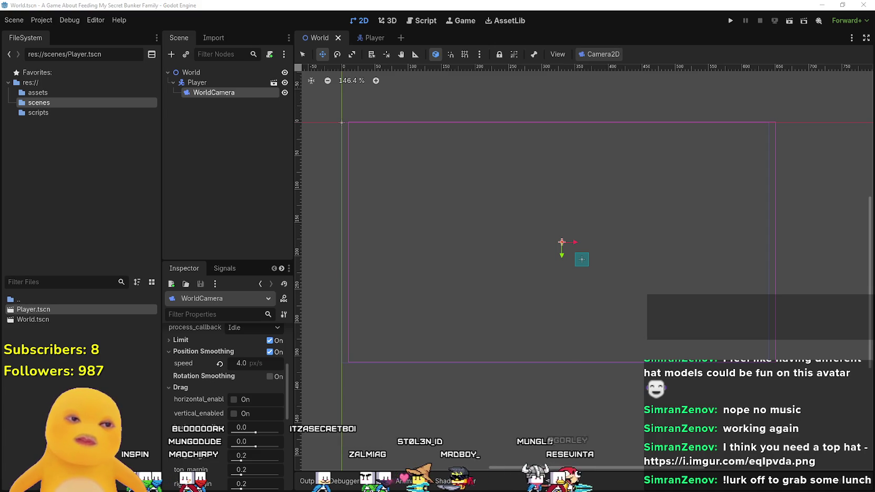
{"action": "key", "text": "alt+Tab"}
{"action": "left_click", "coordinate": [593, 63]}
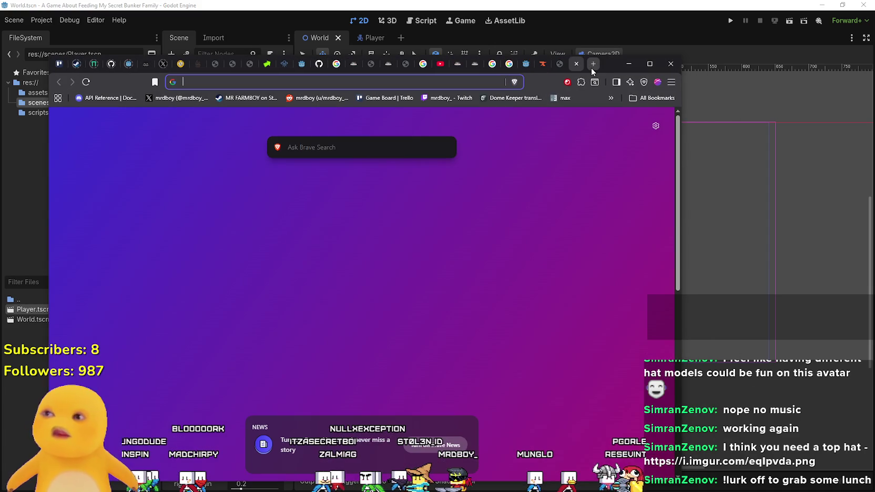
Go to itch.io in Brave and reposition the browser window.
{"action": "type", "text": "i"}
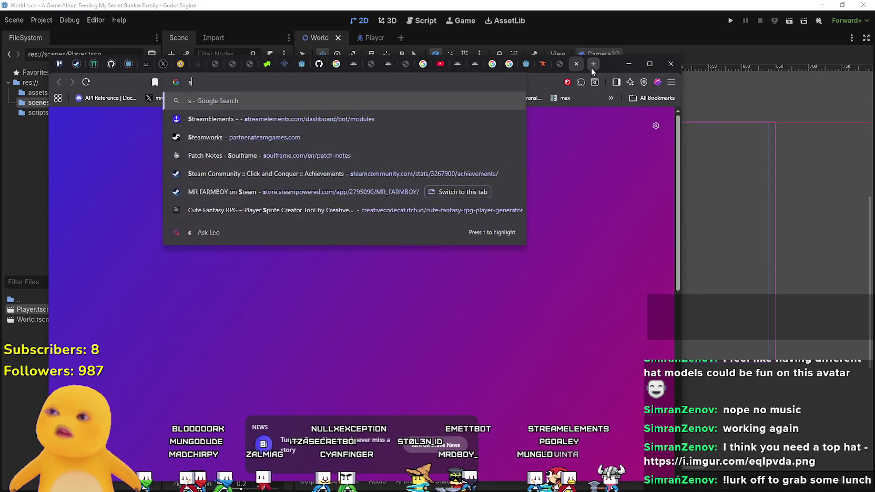
{"action": "key", "text": "Return"}
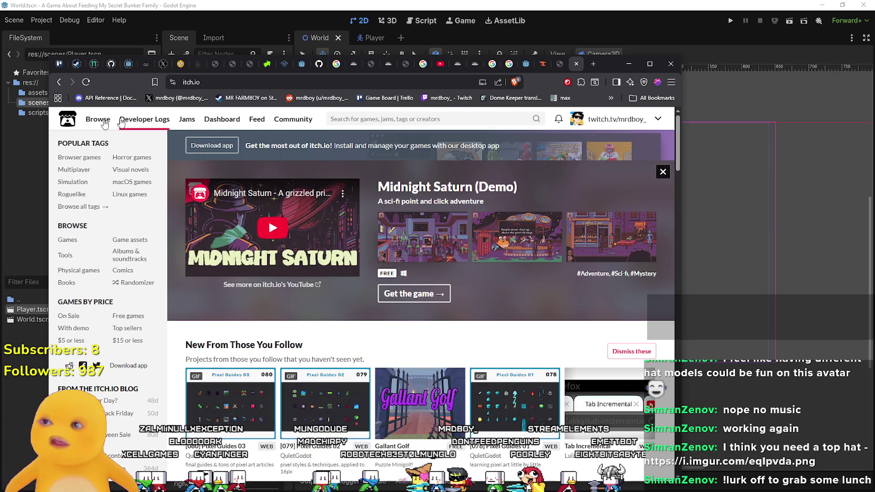
{"action": "mouse_move", "coordinate": [98, 125]}
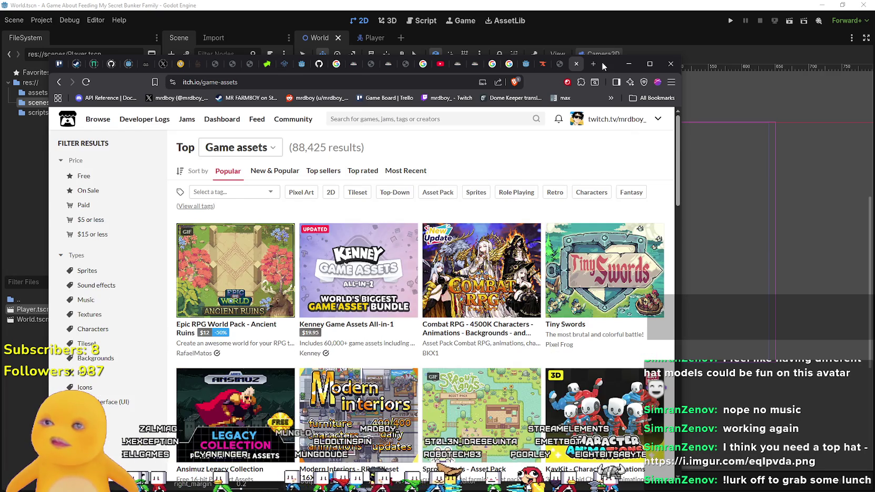
{"action": "left_click_drag", "start_coordinate": [603, 66], "coordinate": [699, 49]}
Filter itch.io's game assets by the Side Scroller tag.
{"action": "left_click", "coordinate": [426, 105]}
{"action": "key", "text": "BackSpace"}
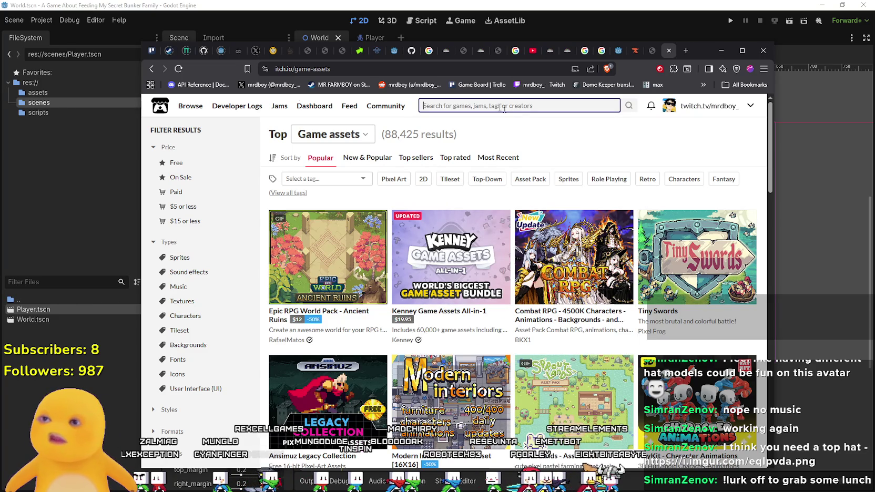
{"action": "left_click", "coordinate": [350, 178]}
{"action": "type", "text": "s"}
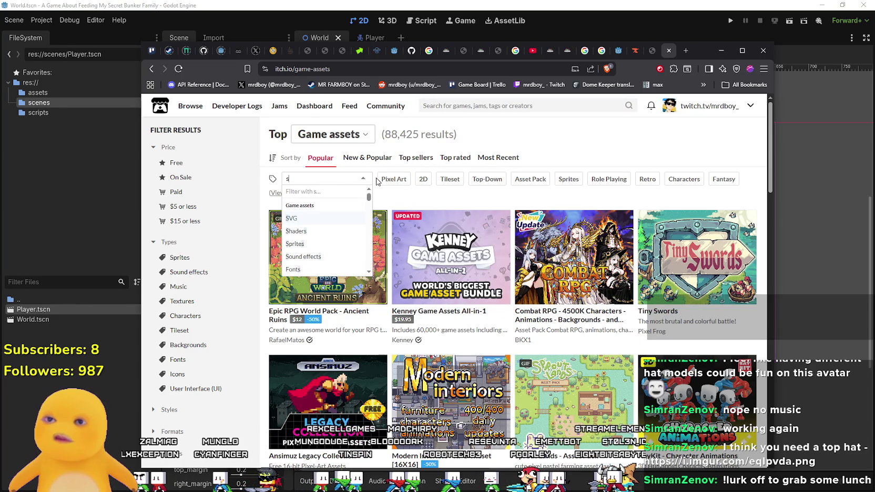
{"action": "type", "text": "ide"}
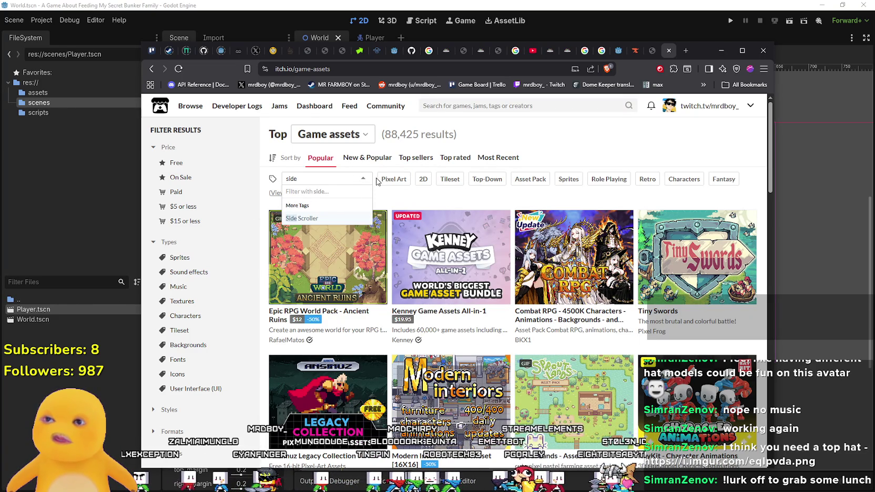
{"action": "left_click", "coordinate": [313, 218]}
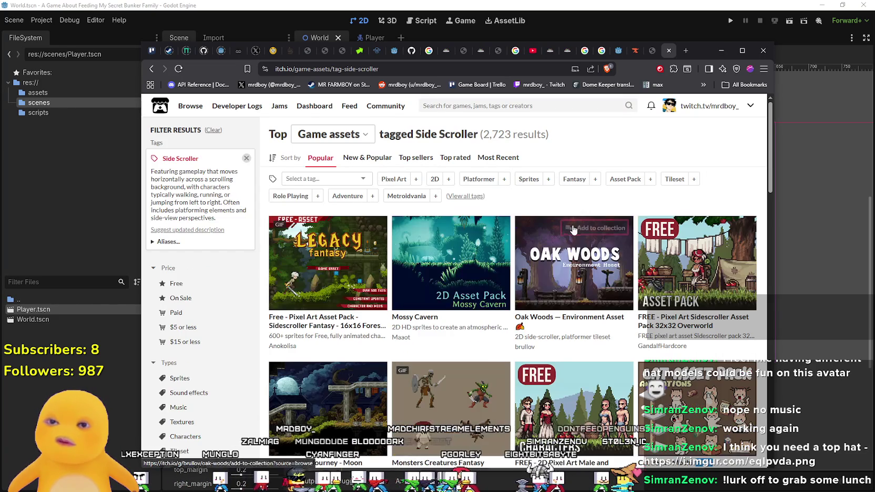
Scroll the Side Scroller results and open Pixel Art Hell Tiles And Enemies Asset Pack 32x32 in a new tab.
{"action": "scroll", "coordinate": [600, 336], "scroll_direction": "down", "scroll_amount": 1}
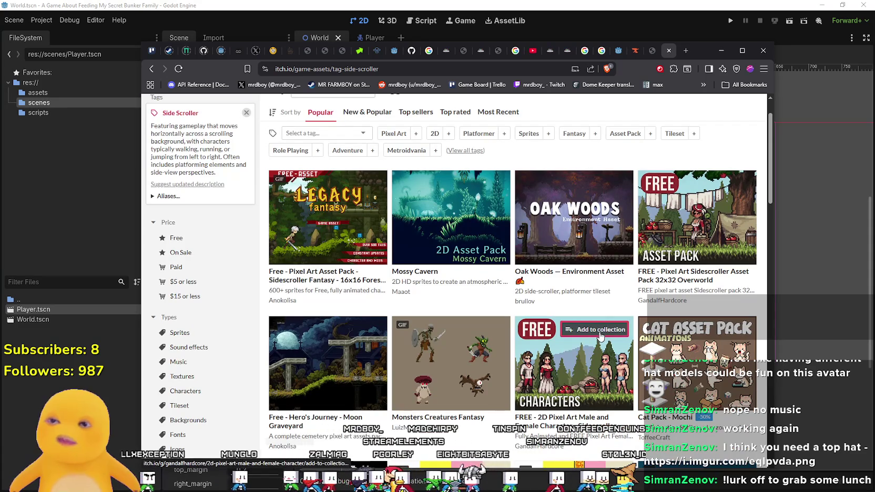
{"action": "scroll", "coordinate": [600, 337], "scroll_direction": "down", "scroll_amount": 4}
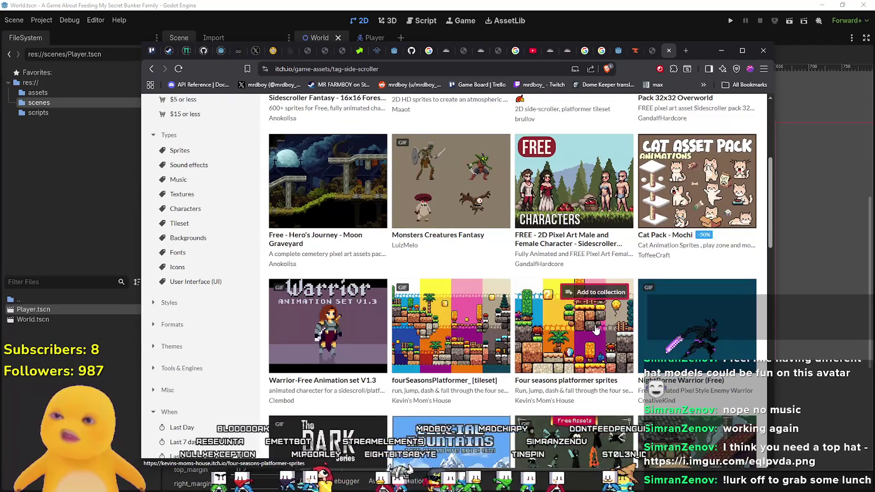
{"action": "scroll", "coordinate": [596, 329], "scroll_direction": "down", "scroll_amount": 2}
{"action": "scroll", "coordinate": [594, 329], "scroll_direction": "down", "scroll_amount": 4}
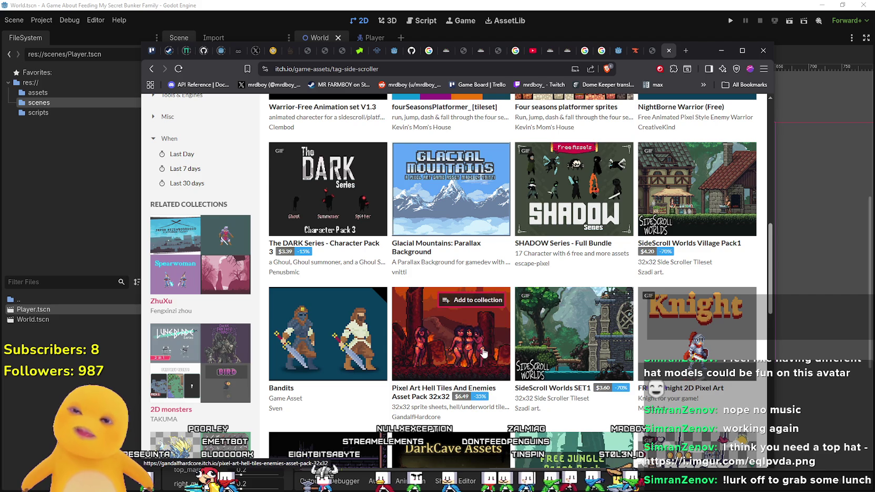
{"action": "mouse_move", "coordinate": [454, 347]}
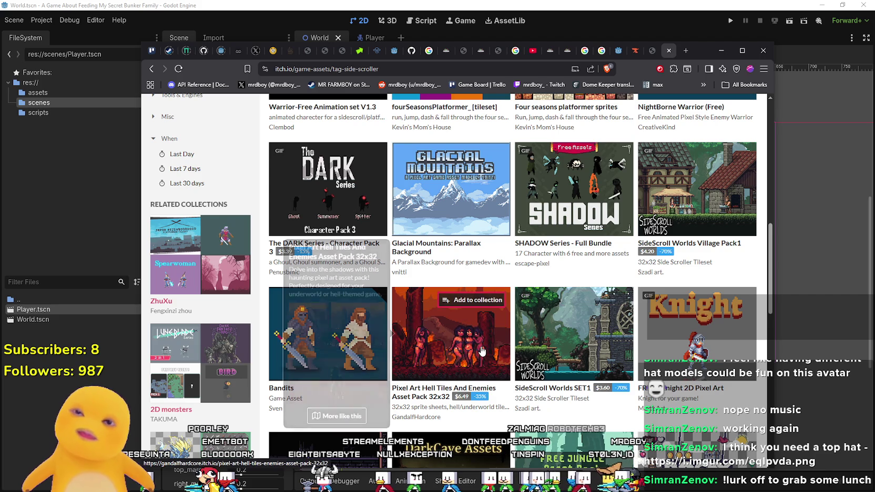
{"action": "right_click", "coordinate": [437, 390]}
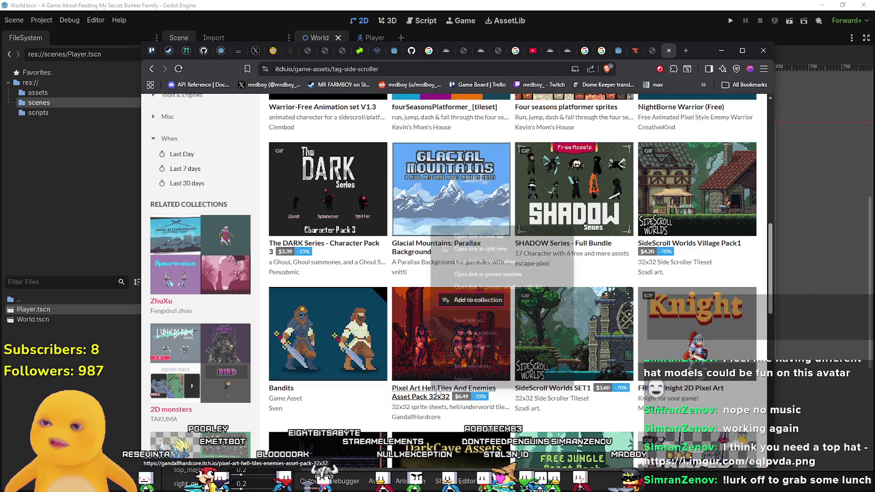
{"action": "left_click", "coordinate": [478, 236]}
Switch to the Hell Tiles pack page and browse its preview images.
{"action": "left_click", "coordinate": [668, 50]}
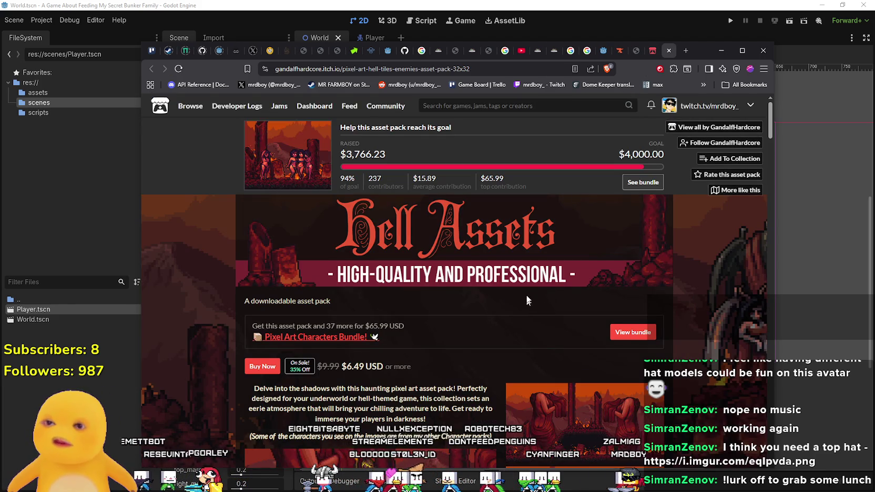
{"action": "scroll", "coordinate": [452, 258], "scroll_direction": "down", "scroll_amount": 5}
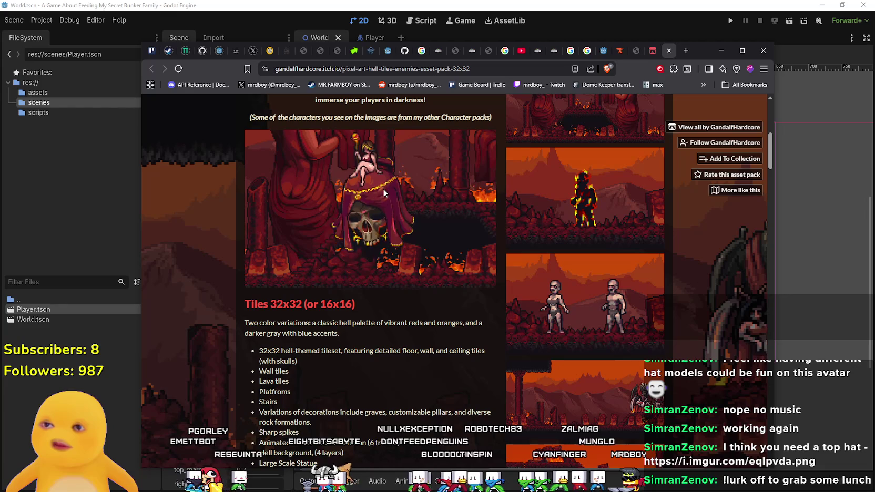
{"action": "scroll", "coordinate": [383, 188], "scroll_direction": "up", "scroll_amount": 1}
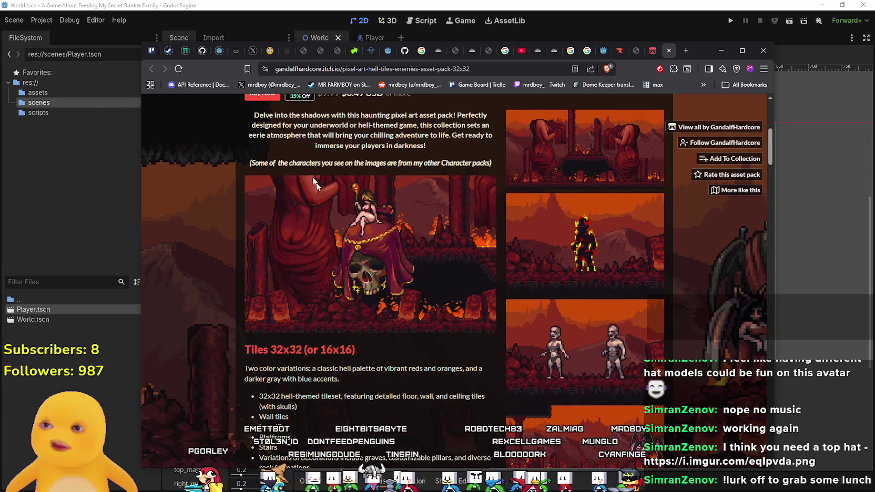
{"action": "scroll", "coordinate": [411, 251], "scroll_direction": "up", "scroll_amount": 2}
{"action": "scroll", "coordinate": [411, 251], "scroll_direction": "down", "scroll_amount": 3}
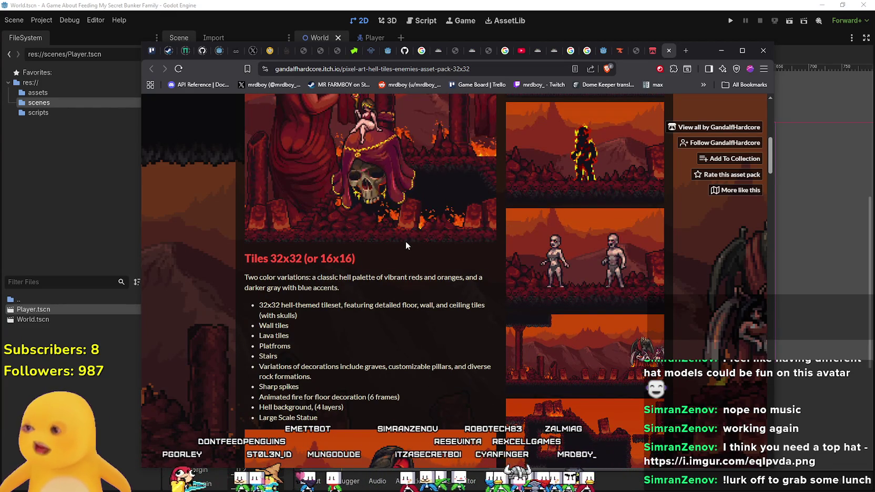
{"action": "scroll", "coordinate": [403, 245], "scroll_direction": "down", "scroll_amount": 3}
{"action": "scroll", "coordinate": [436, 279], "scroll_direction": "down", "scroll_amount": 2}
{"action": "scroll", "coordinate": [578, 241], "scroll_direction": "down", "scroll_amount": 1}
{"action": "scroll", "coordinate": [584, 336], "scroll_direction": "up", "scroll_amount": 4}
{"action": "scroll", "coordinate": [582, 312], "scroll_direction": "up", "scroll_amount": 2}
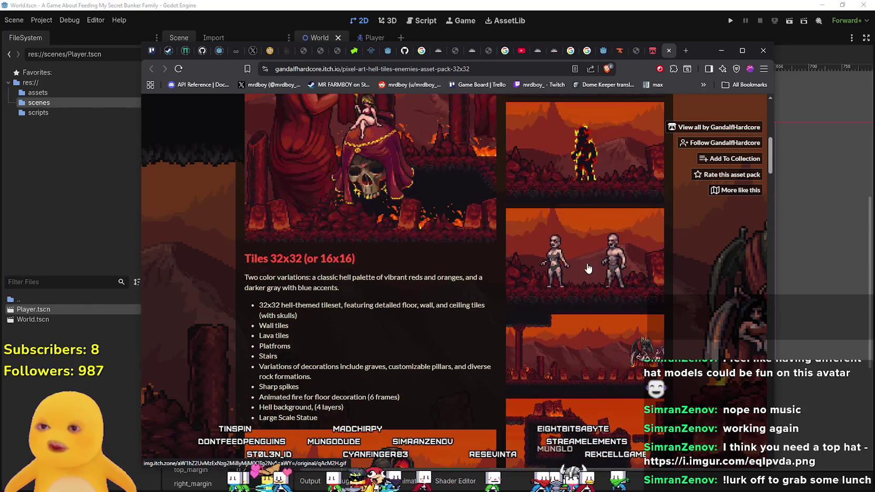
Enlarge the two-figure preview, close it, scroll to The Damned 64x64 Enemies, then bring Games.txt forward.
{"action": "left_click", "coordinate": [586, 256]}
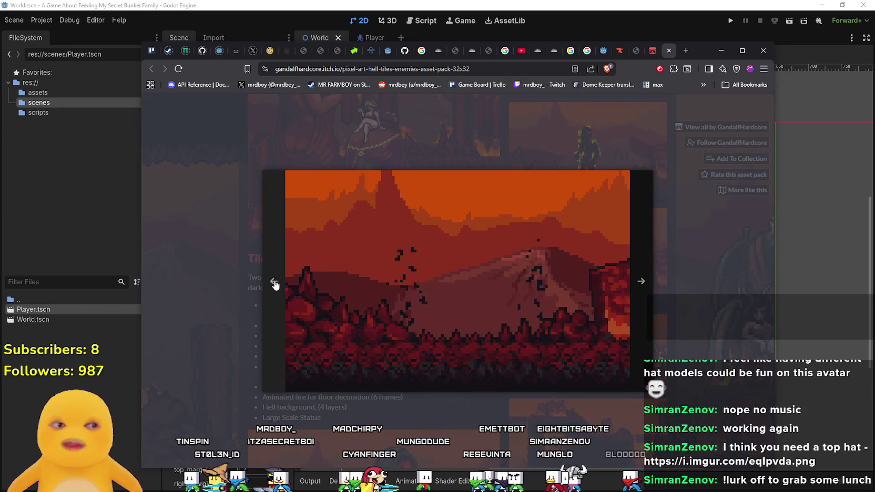
{"action": "left_click", "coordinate": [474, 288]}
{"action": "scroll", "coordinate": [412, 291], "scroll_direction": "down", "scroll_amount": 5}
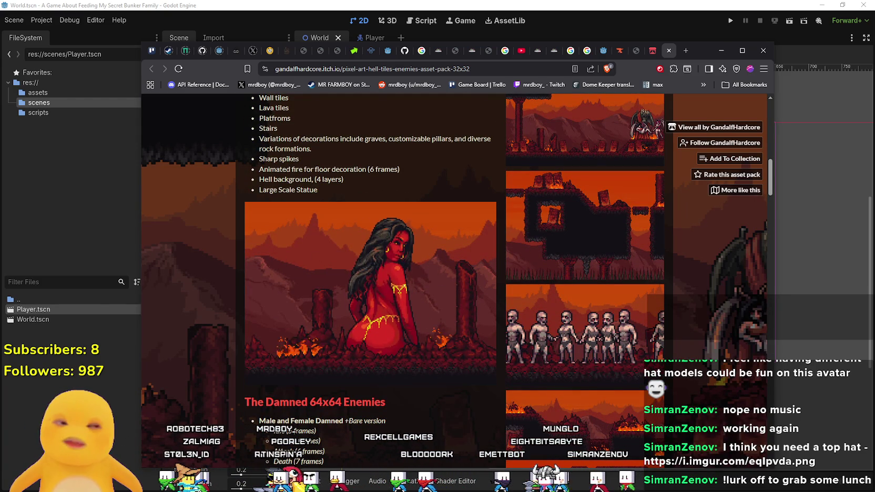
{"action": "key", "text": "alt+Tab"}
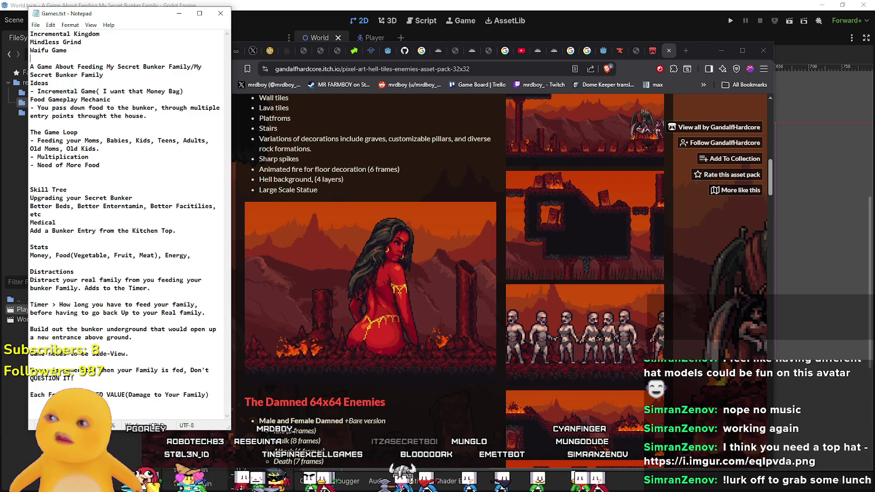
Add 'Worship The Devil Queen' on a new line below Waifu Game in Games.txt.
{"action": "left_click", "coordinate": [68, 50]}
{"action": "key", "text": "Return"}
{"action": "key", "text": "Return"}
{"action": "type", "text": "Wors"}
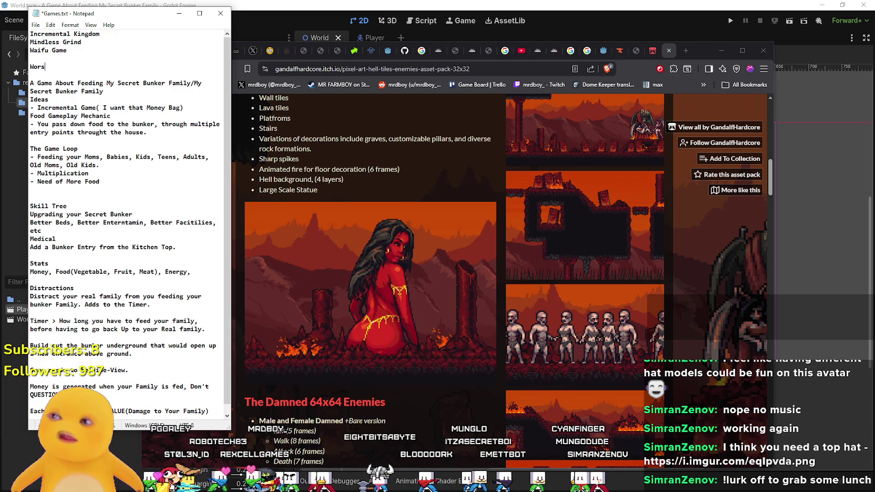
{"action": "type", "text": "hip The D"}
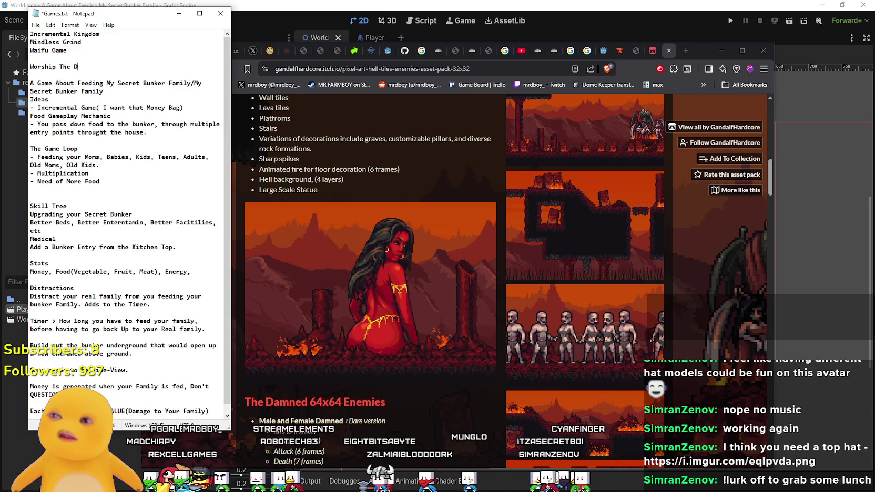
{"action": "type", "text": "evil"}
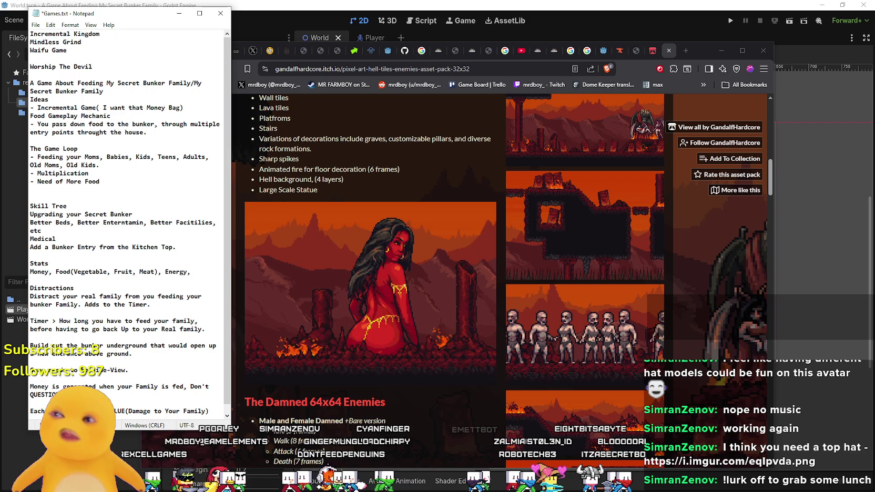
{"action": "type", "text": " Queen"}
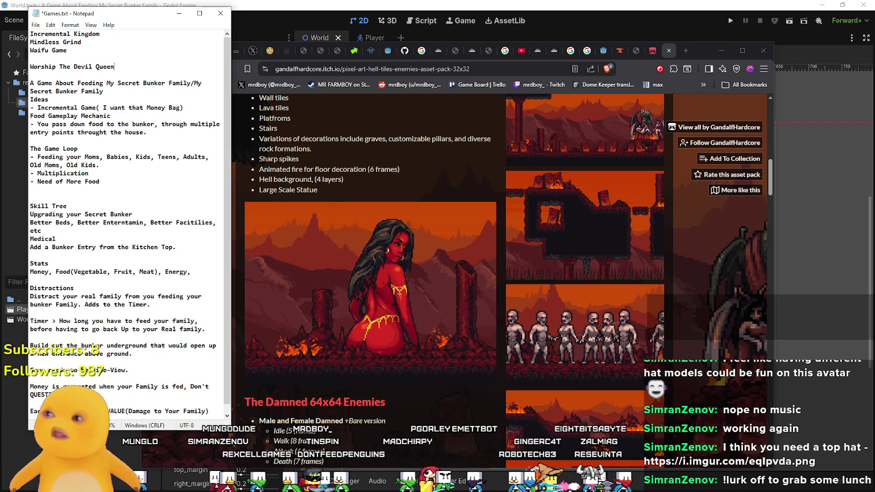
Select the whole Worship The Devil Queen line, then return to the itch.io asset page.
{"action": "left_click_drag", "start_coordinate": [115, 66], "coordinate": [38, 66]}
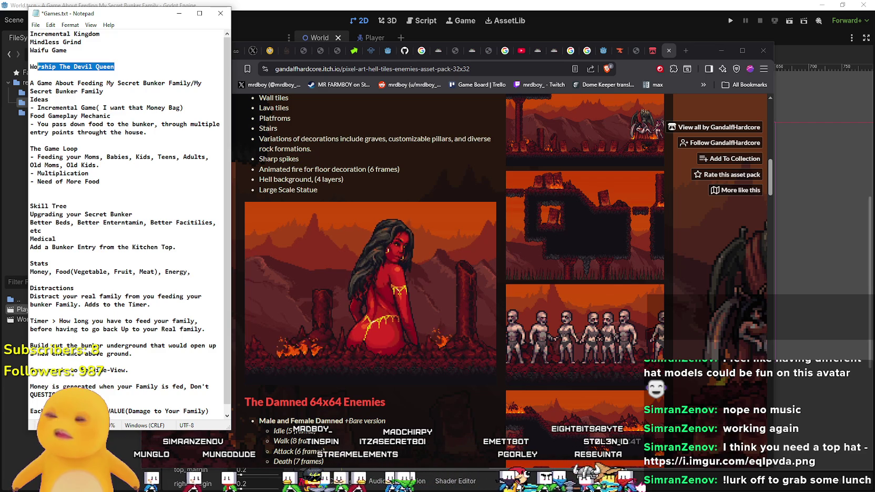
{"action": "left_click", "coordinate": [38, 67]}
{"action": "key", "text": "Home"}
{"action": "key", "text": "shift+End"}
{"action": "scroll", "coordinate": [416, 323], "scroll_direction": "down", "scroll_amount": 10}
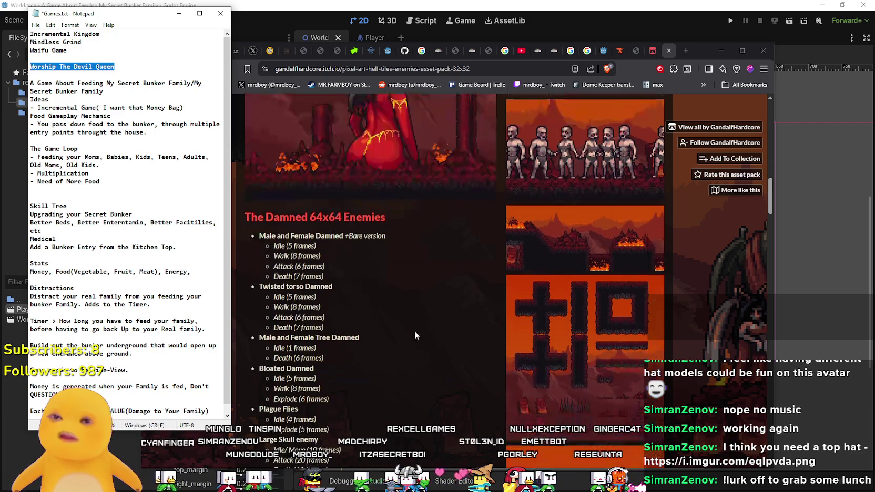
{"action": "scroll", "coordinate": [414, 313], "scroll_direction": "down", "scroll_amount": 10}
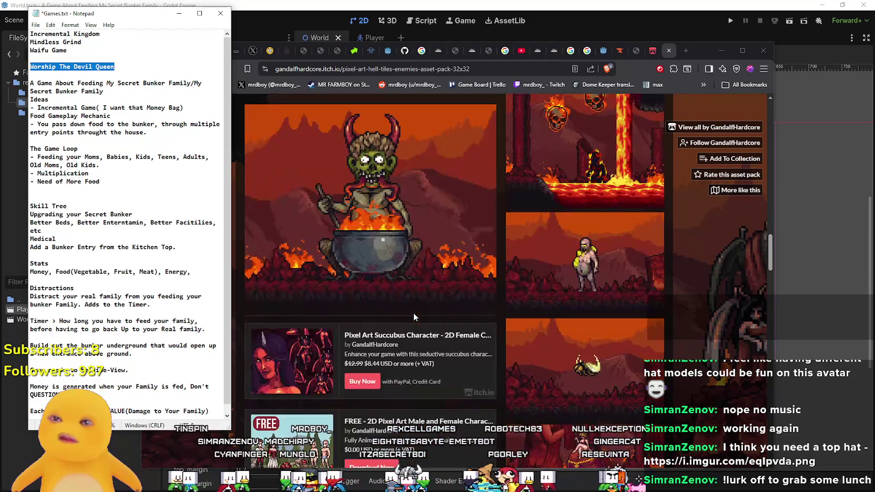
{"action": "scroll", "coordinate": [411, 314], "scroll_direction": "up", "scroll_amount": 2}
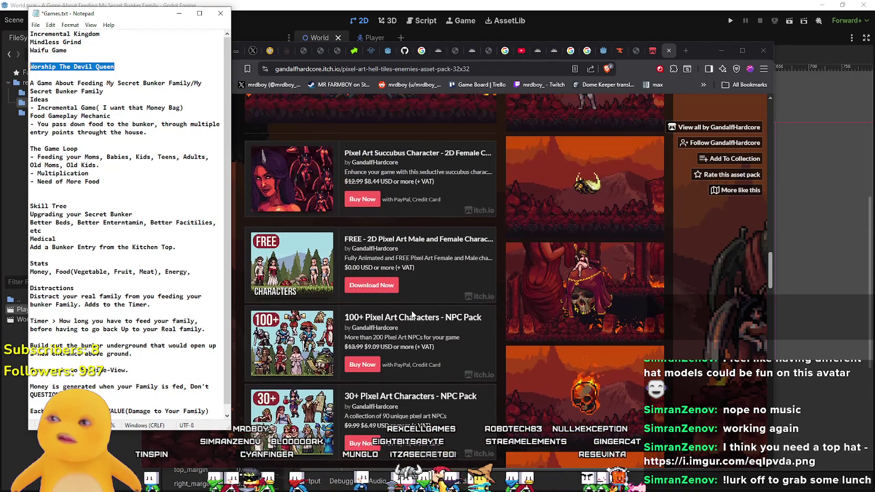
{"action": "left_click", "coordinate": [394, 128]}
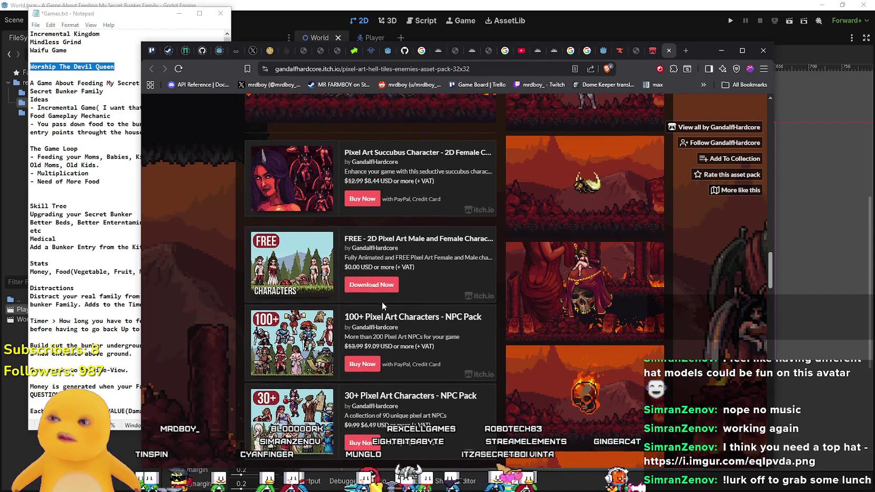
Scroll the creator's asset grid and open the FREE 2D Pixel Art Archer Character pack in a new tab.
{"action": "scroll", "coordinate": [381, 302], "scroll_direction": "down", "scroll_amount": 3}
{"action": "scroll", "coordinate": [454, 303], "scroll_direction": "up", "scroll_amount": 3}
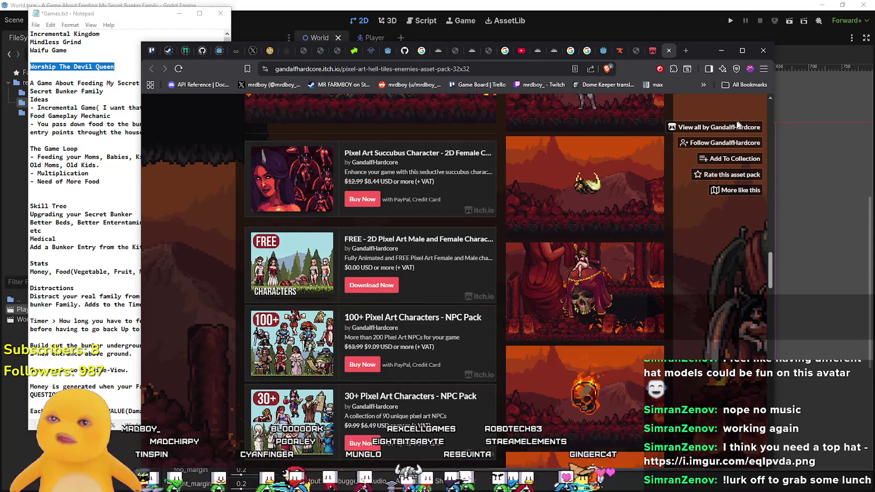
{"action": "scroll", "coordinate": [336, 255], "scroll_direction": "down", "scroll_amount": 5}
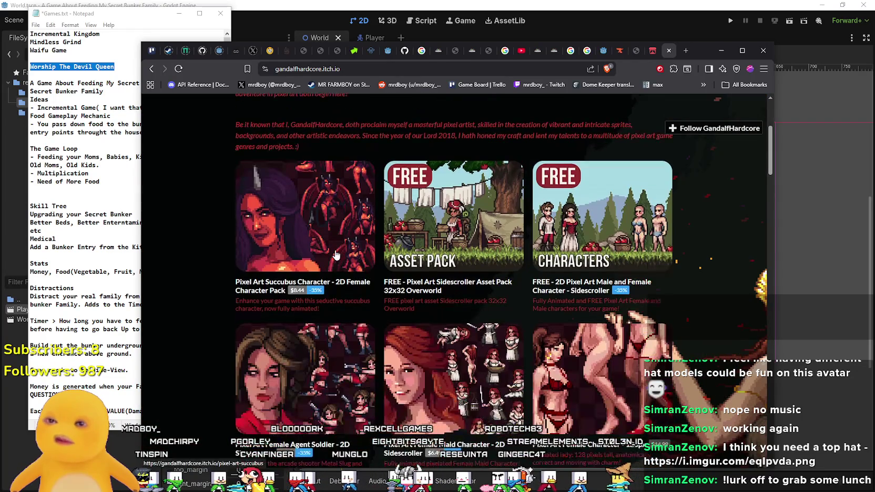
{"action": "scroll", "coordinate": [334, 254], "scroll_direction": "down", "scroll_amount": 3}
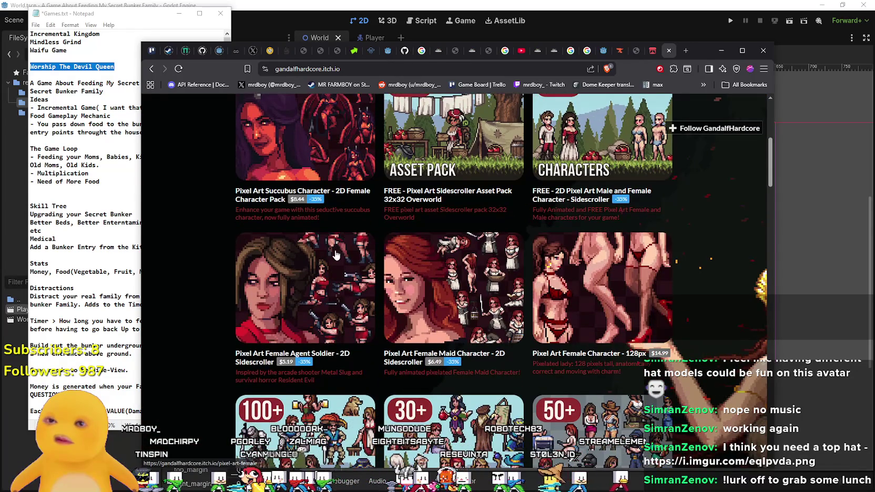
{"action": "scroll", "coordinate": [336, 255], "scroll_direction": "down", "scroll_amount": 5}
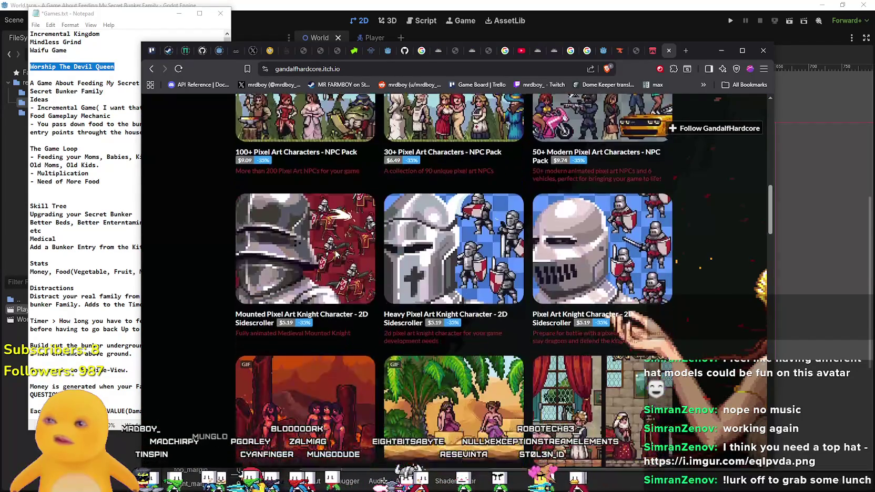
{"action": "scroll", "coordinate": [337, 255], "scroll_direction": "down", "scroll_amount": 3}
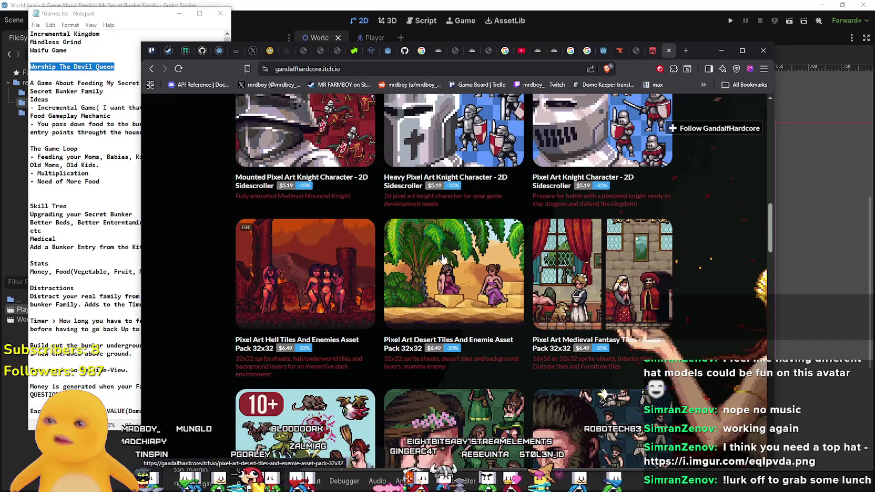
{"action": "scroll", "coordinate": [443, 260], "scroll_direction": "down", "scroll_amount": 7}
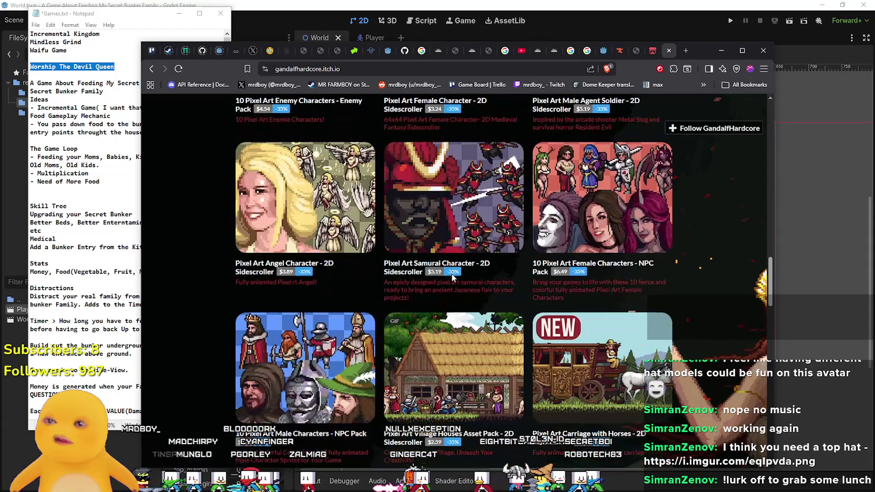
{"action": "scroll", "coordinate": [447, 247], "scroll_direction": "down", "scroll_amount": 4}
{"action": "scroll", "coordinate": [444, 226], "scroll_direction": "down", "scroll_amount": 4}
{"action": "scroll", "coordinate": [466, 303], "scroll_direction": "up", "scroll_amount": 3}
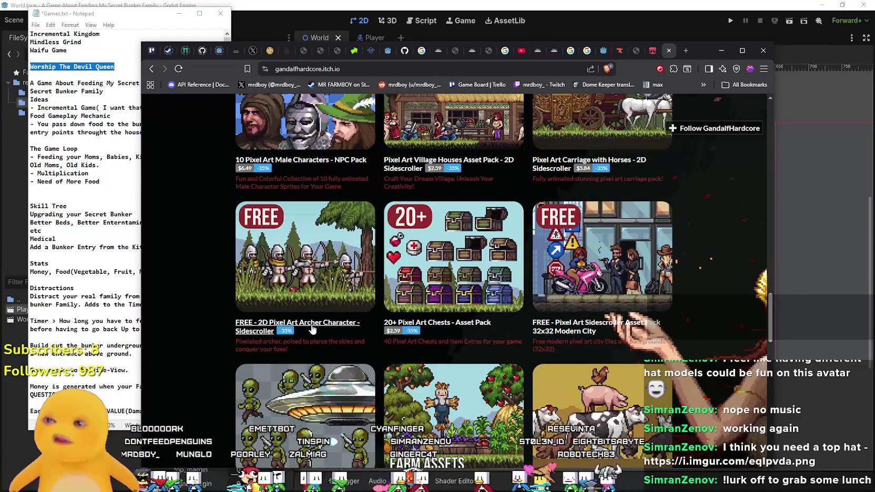
{"action": "right_click", "coordinate": [334, 326]}
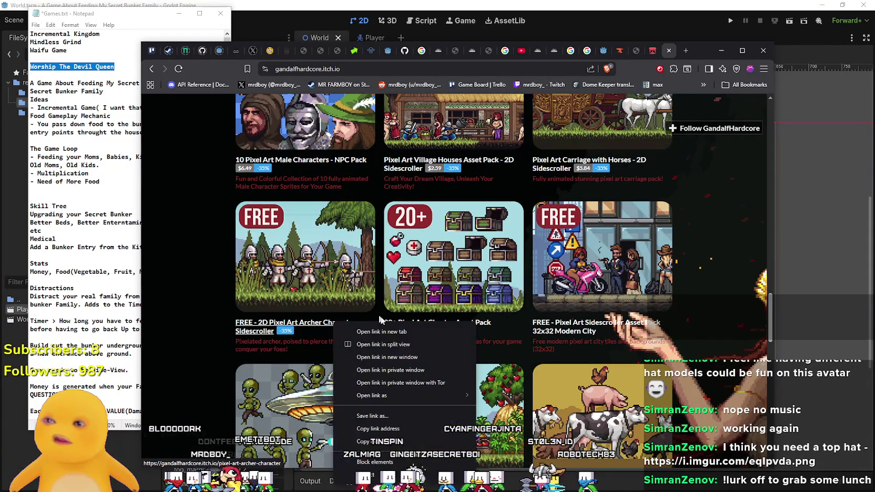
{"action": "left_click", "coordinate": [373, 330]}
{"action": "left_click", "coordinate": [669, 55]}
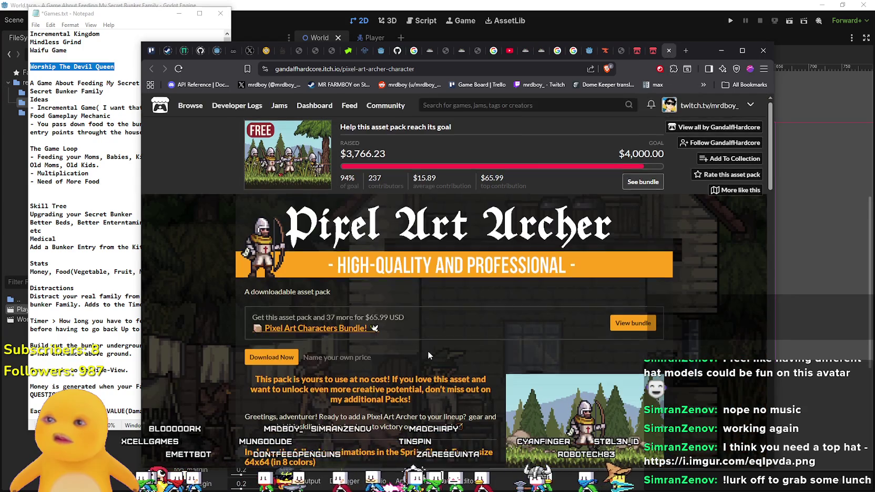
{"action": "scroll", "coordinate": [433, 332], "scroll_direction": "down", "scroll_amount": 10}
{"action": "scroll", "coordinate": [436, 328], "scroll_direction": "down", "scroll_amount": 5}
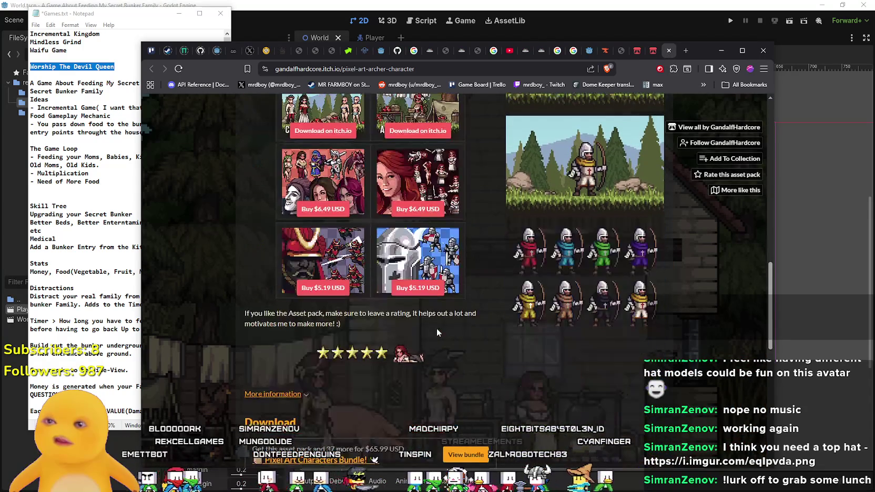
{"action": "scroll", "coordinate": [434, 326], "scroll_direction": "up", "scroll_amount": 10}
{"action": "scroll", "coordinate": [428, 327], "scroll_direction": "up", "scroll_amount": 3}
{"action": "left_click", "coordinate": [669, 51]}
{"action": "scroll", "coordinate": [447, 341], "scroll_direction": "down", "scroll_amount": 5}
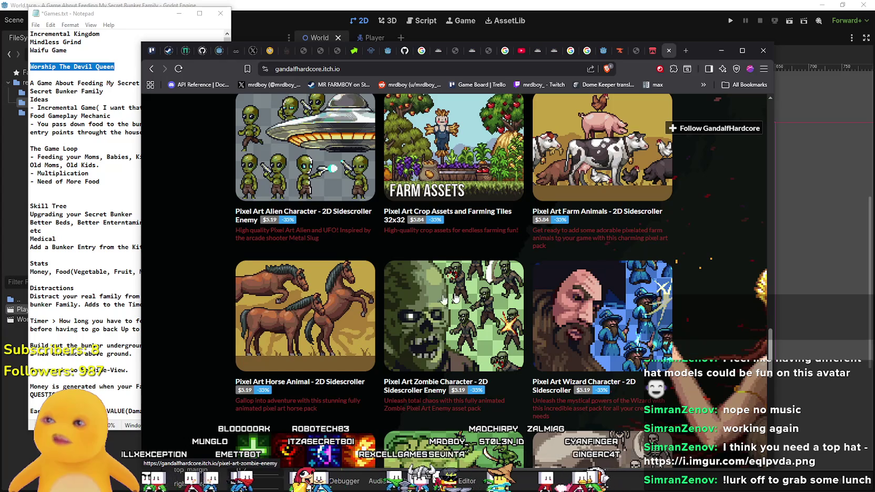
{"action": "scroll", "coordinate": [344, 322], "scroll_direction": "down", "scroll_amount": 3}
{"action": "scroll", "coordinate": [586, 306], "scroll_direction": "down", "scroll_amount": 3}
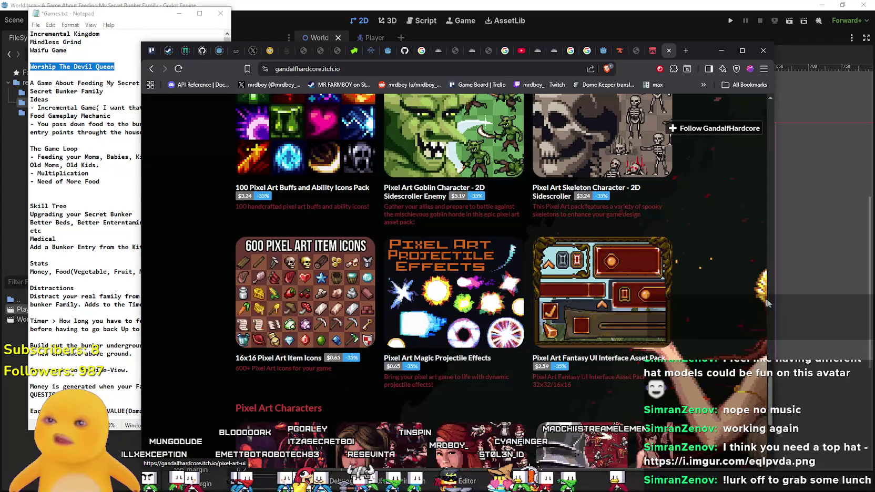
{"action": "scroll", "coordinate": [752, 298], "scroll_direction": "down", "scroll_amount": 5}
{"action": "mouse_move", "coordinate": [770, 434]}
{"action": "left_mouse_down"}
{"action": "mouse_move", "coordinate": [769, 113]}
{"action": "mouse_move", "coordinate": [722, 141]}
{"action": "left_mouse_up"}
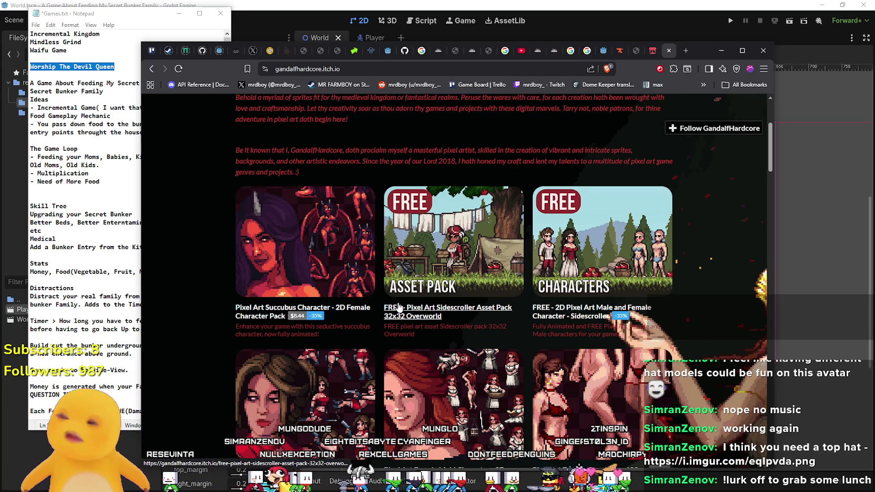
{"action": "scroll", "coordinate": [444, 314], "scroll_direction": "down", "scroll_amount": 2}
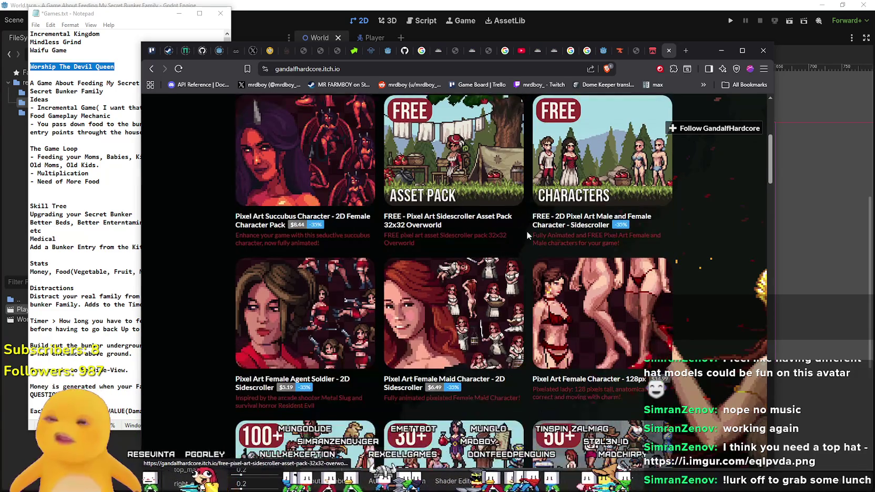
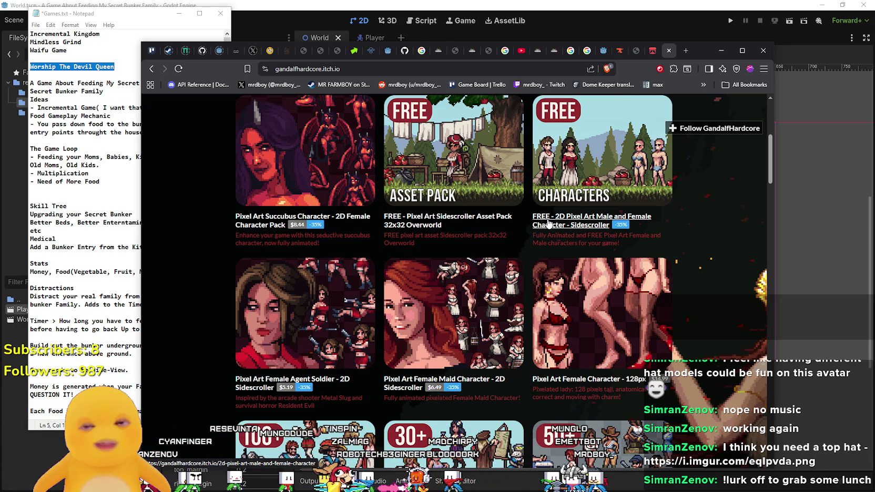
Find the free 2D male and female character pack on GandalfHardcore's store and open it in a new tab.
{"action": "scroll", "coordinate": [439, 273], "scroll_direction": "down", "scroll_amount": 1}
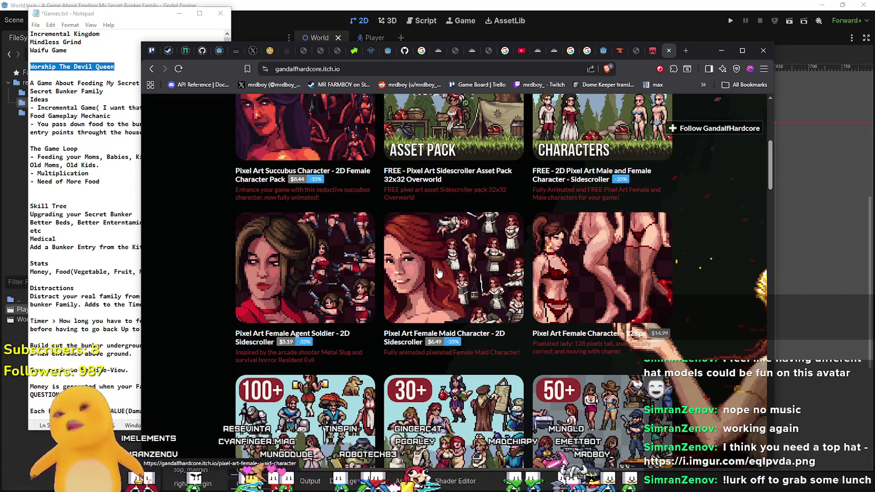
{"action": "scroll", "coordinate": [411, 223], "scroll_direction": "down", "scroll_amount": 2}
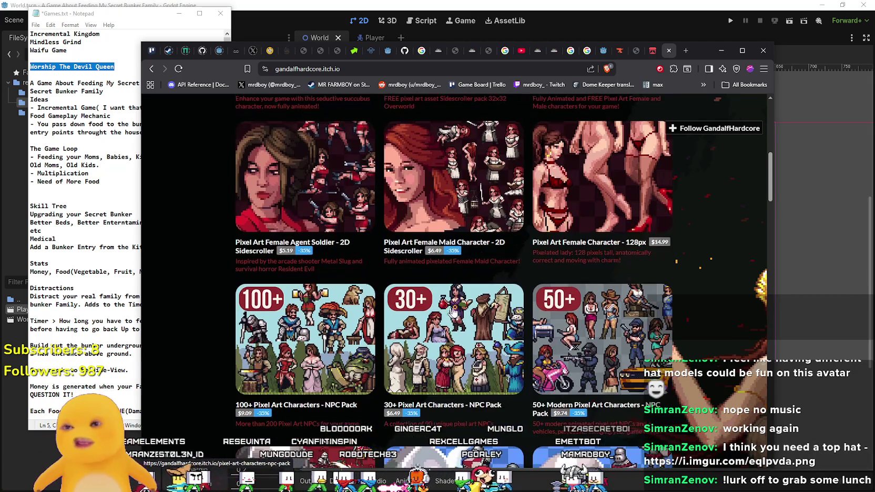
{"action": "scroll", "coordinate": [539, 318], "scroll_direction": "down", "scroll_amount": 2}
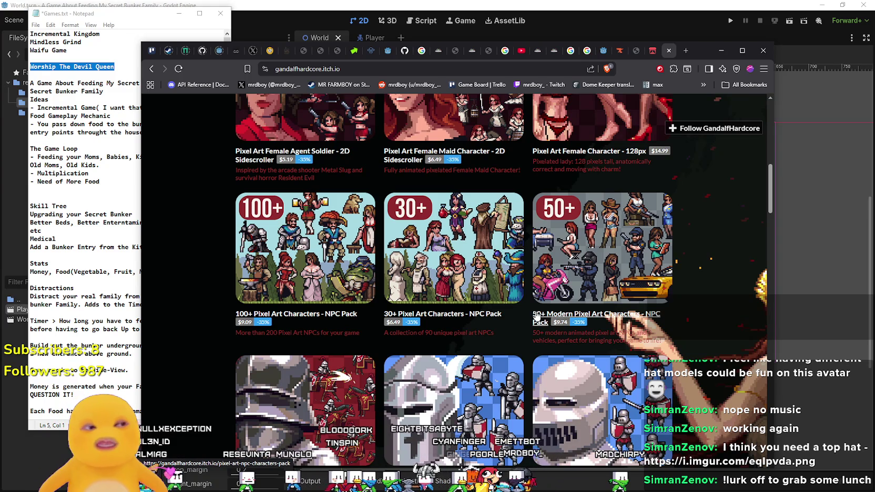
{"action": "scroll", "coordinate": [597, 240], "scroll_direction": "down", "scroll_amount": 8}
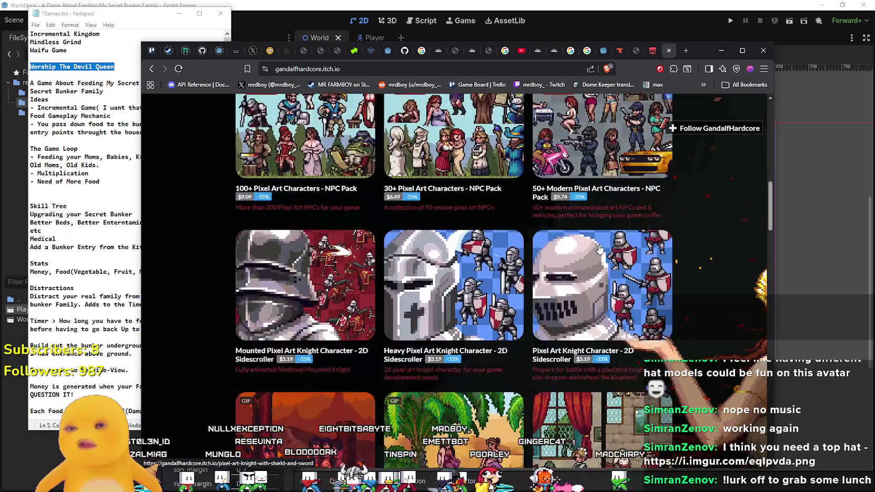
{"action": "scroll", "coordinate": [567, 280], "scroll_direction": "down", "scroll_amount": 3}
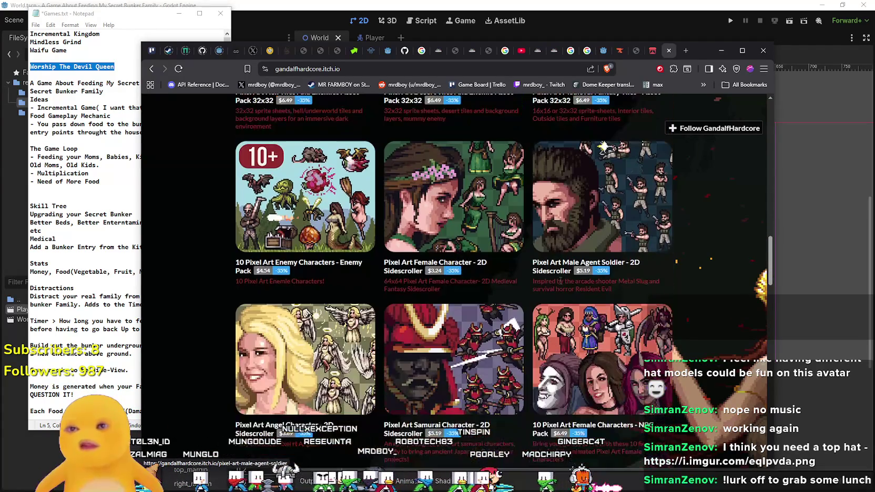
{"action": "scroll", "coordinate": [560, 279], "scroll_direction": "down", "scroll_amount": 3}
{"action": "scroll", "coordinate": [558, 277], "scroll_direction": "down", "scroll_amount": 2}
{"action": "scroll", "coordinate": [558, 275], "scroll_direction": "up", "scroll_amount": 2}
{"action": "scroll", "coordinate": [557, 275], "scroll_direction": "up", "scroll_amount": 10}
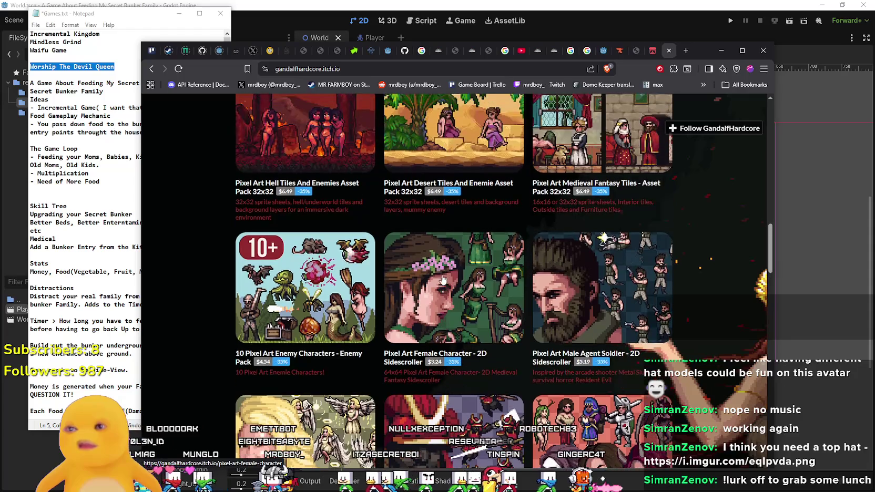
{"action": "scroll", "coordinate": [473, 279], "scroll_direction": "up", "scroll_amount": 8}
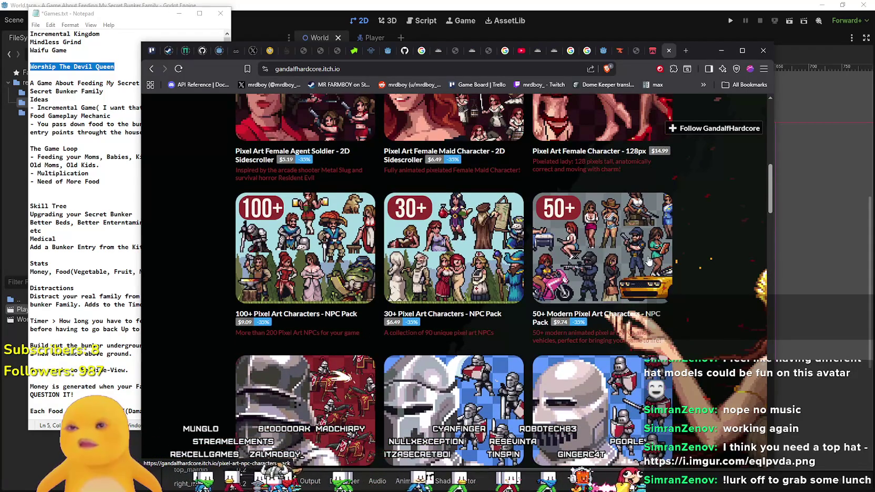
{"action": "scroll", "coordinate": [517, 282], "scroll_direction": "up", "scroll_amount": 3}
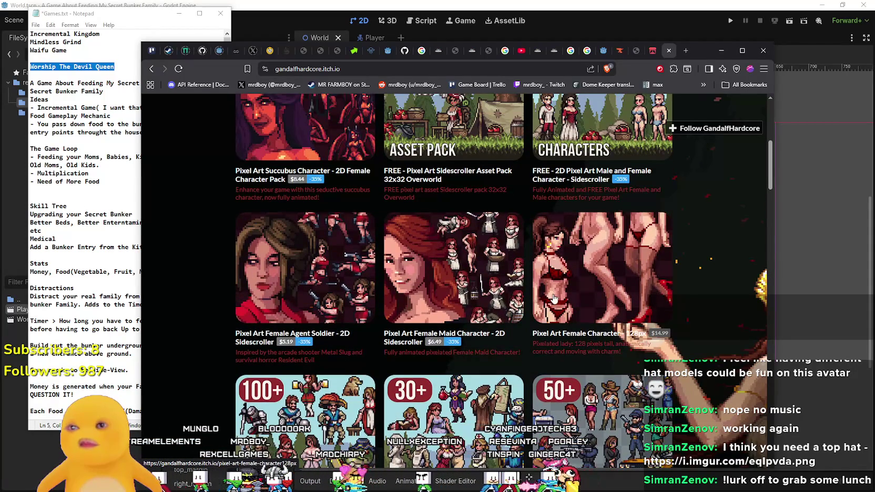
{"action": "scroll", "coordinate": [434, 312], "scroll_direction": "up", "scroll_amount": 4}
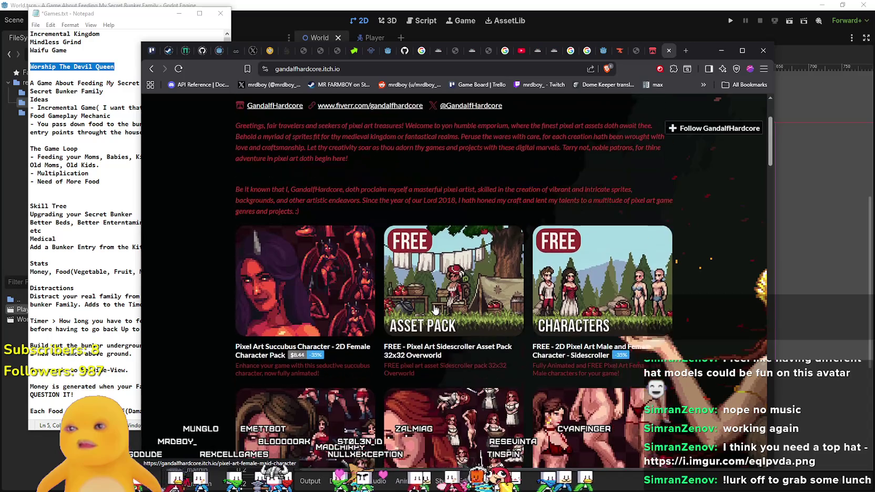
{"action": "scroll", "coordinate": [599, 292], "scroll_direction": "down", "scroll_amount": 3}
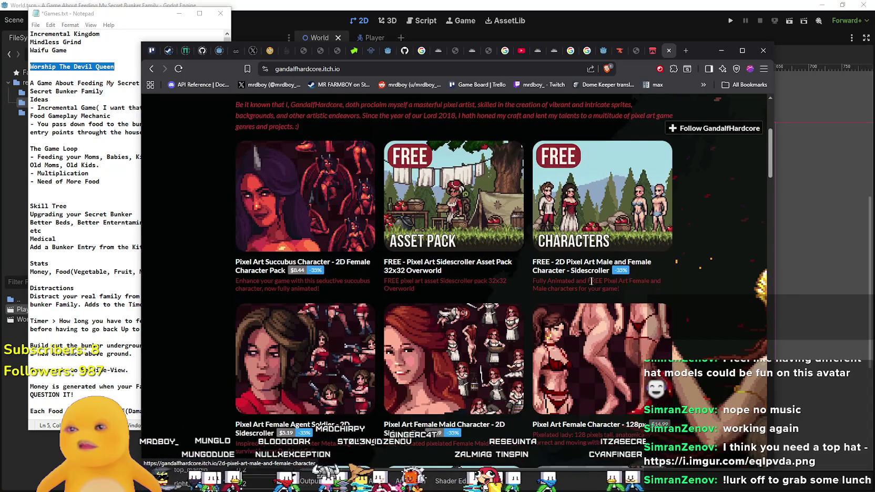
{"action": "right_click", "coordinate": [572, 271]}
{"action": "left_click", "coordinate": [604, 283]}
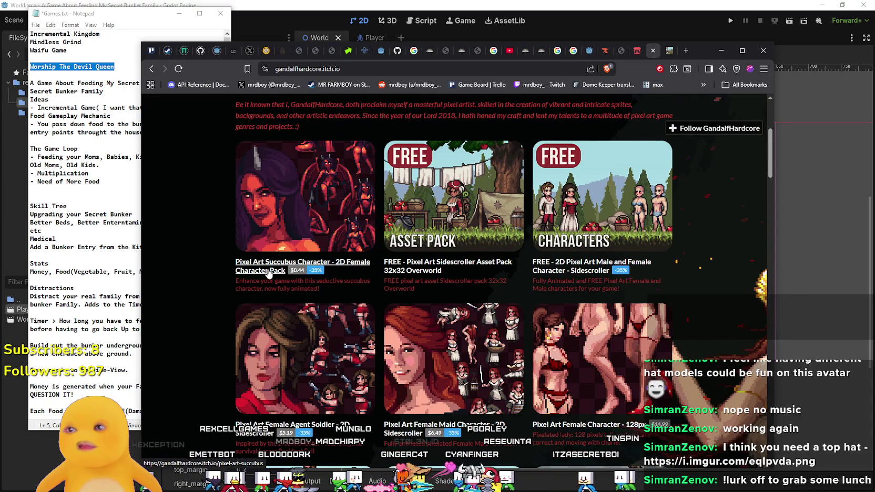
Open the Succubus pack in a new tab, then view the free character pack page.
{"action": "right_click", "coordinate": [269, 273]}
{"action": "left_click", "coordinate": [309, 283]}
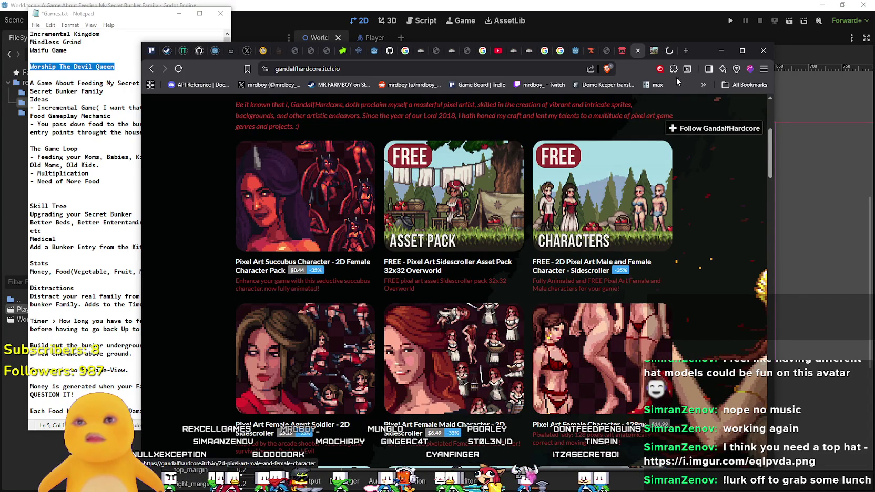
{"action": "left_click", "coordinate": [655, 50]}
{"action": "scroll", "coordinate": [468, 281], "scroll_direction": "down", "scroll_amount": 4}
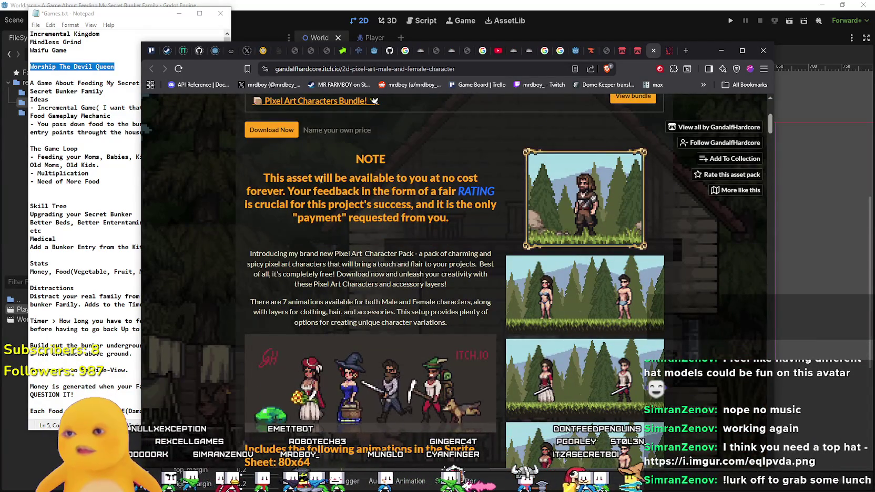
Scroll through the free 2D male and female character pack page.
{"action": "left_click_drag", "start_coordinate": [325, 187], "coordinate": [372, 217]}
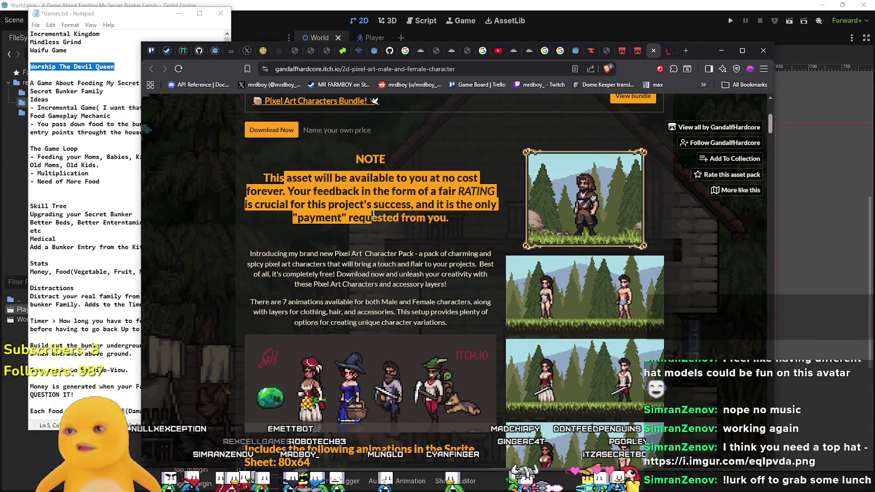
{"action": "scroll", "coordinate": [446, 230], "scroll_direction": "down", "scroll_amount": 2}
{"action": "scroll", "coordinate": [402, 202], "scroll_direction": "down", "scroll_amount": 3}
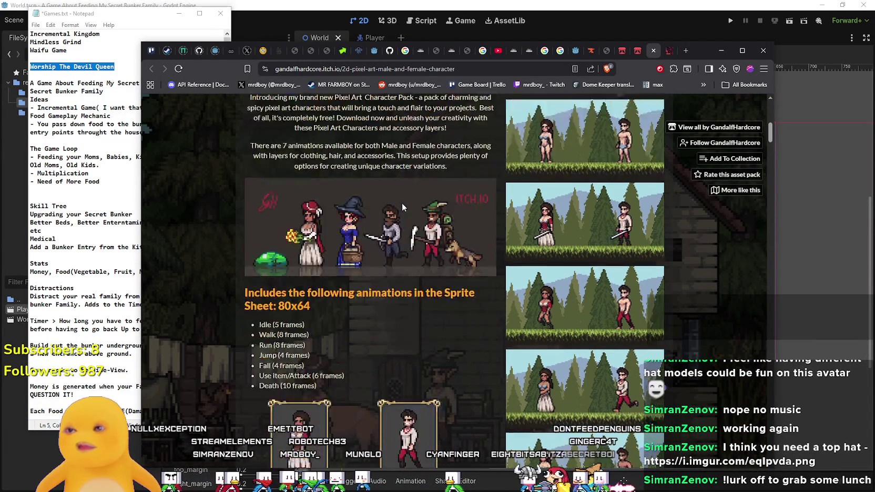
{"action": "scroll", "coordinate": [403, 258], "scroll_direction": "down", "scroll_amount": 10}
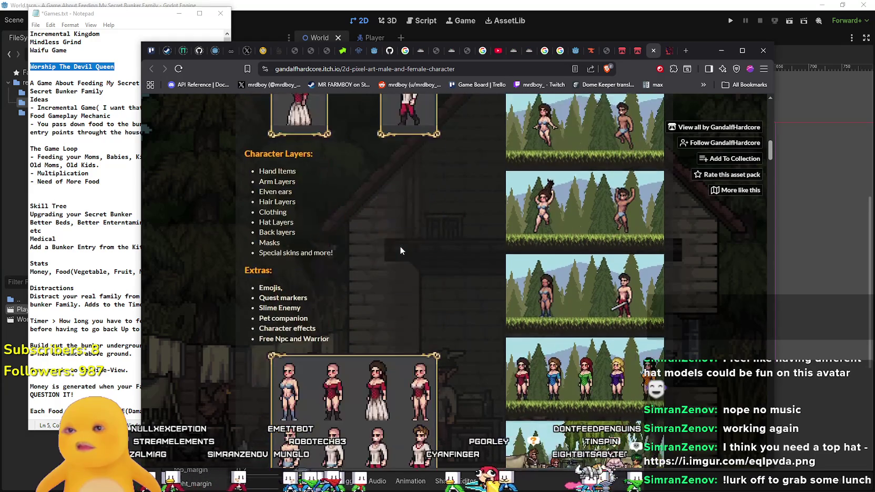
{"action": "scroll", "coordinate": [400, 245], "scroll_direction": "down", "scroll_amount": 14}
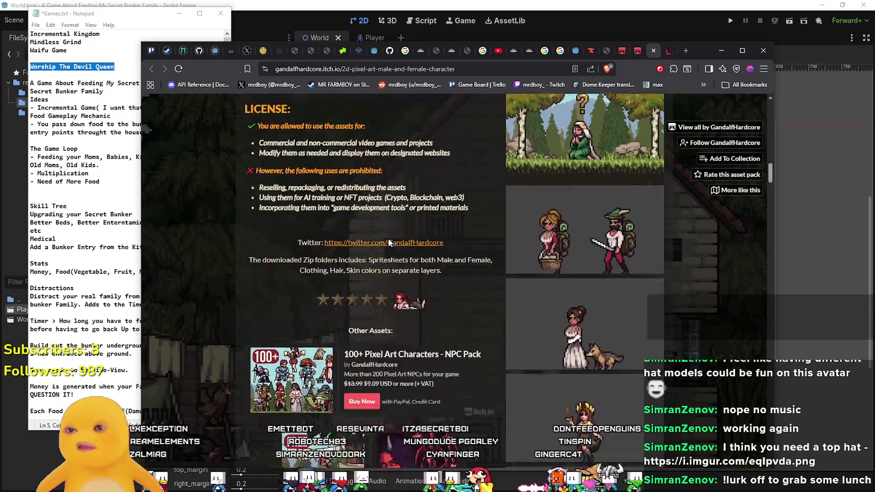
{"action": "scroll", "coordinate": [392, 241], "scroll_direction": "down", "scroll_amount": 8}
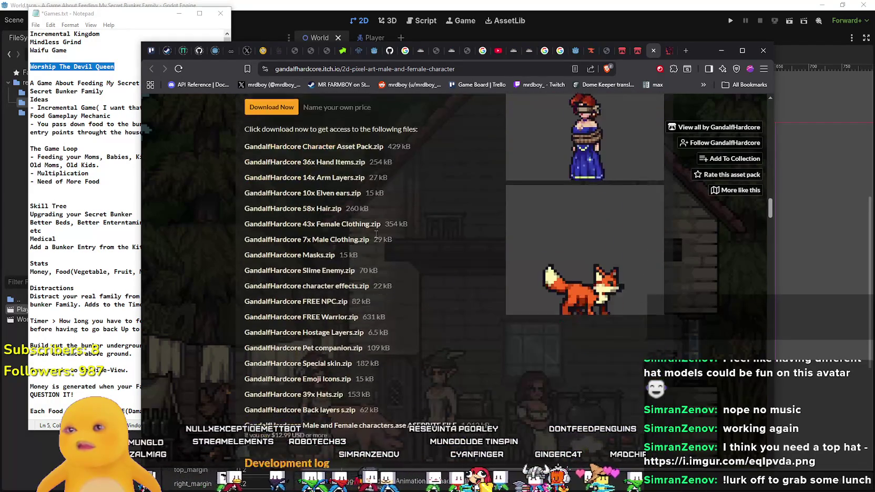
Read the Succubus pack page ($8.44, 33% off), then return to the creator's storefront.
{"action": "left_click", "coordinate": [666, 52]}
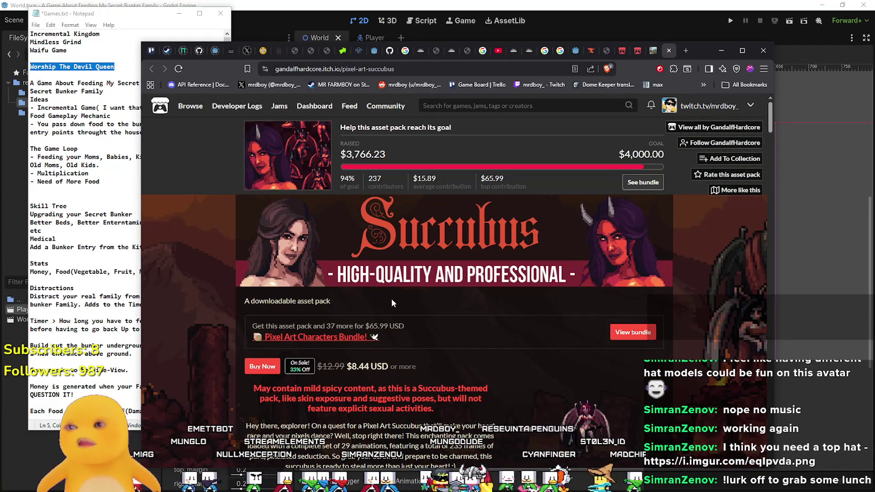
{"action": "scroll", "coordinate": [391, 298], "scroll_direction": "down", "scroll_amount": 2}
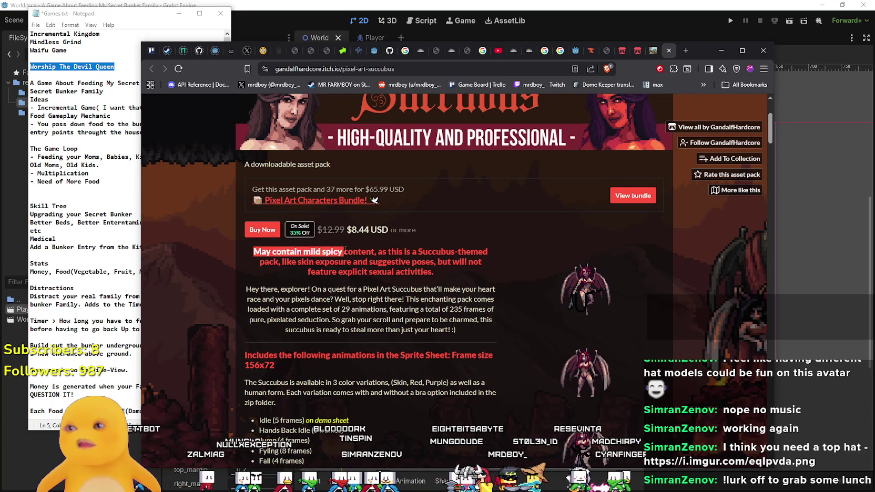
{"action": "left_click_drag", "start_coordinate": [424, 249], "coordinate": [441, 271]}
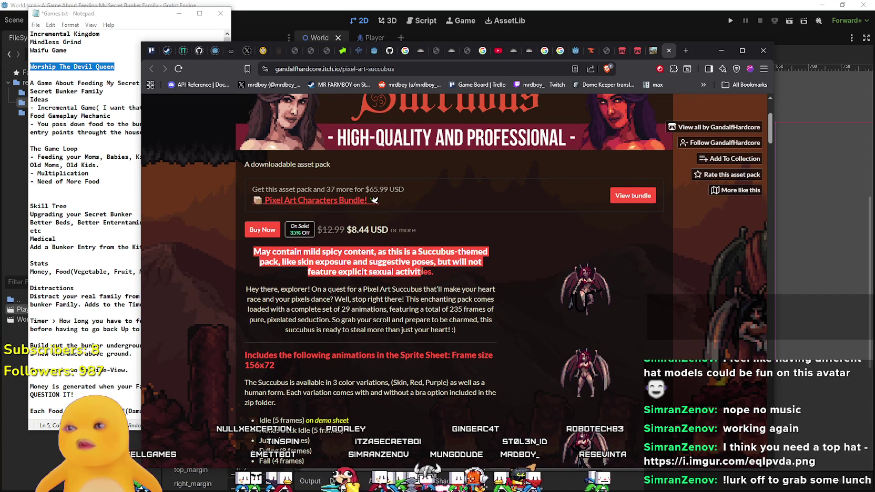
{"action": "scroll", "coordinate": [445, 274], "scroll_direction": "down", "scroll_amount": 2}
{"action": "scroll", "coordinate": [439, 266], "scroll_direction": "down", "scroll_amount": 5}
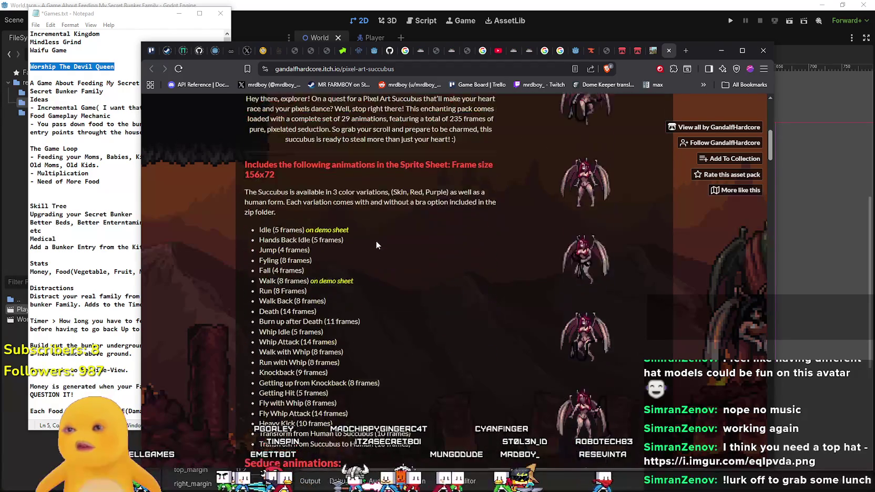
{"action": "scroll", "coordinate": [383, 287], "scroll_direction": "down", "scroll_amount": 5}
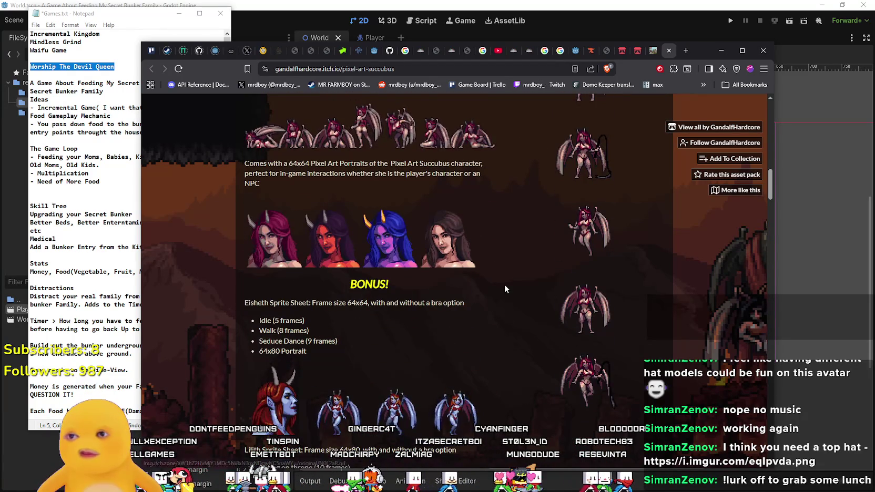
{"action": "scroll", "coordinate": [504, 284], "scroll_direction": "down", "scroll_amount": 4}
{"action": "scroll", "coordinate": [509, 276], "scroll_direction": "down", "scroll_amount": 4}
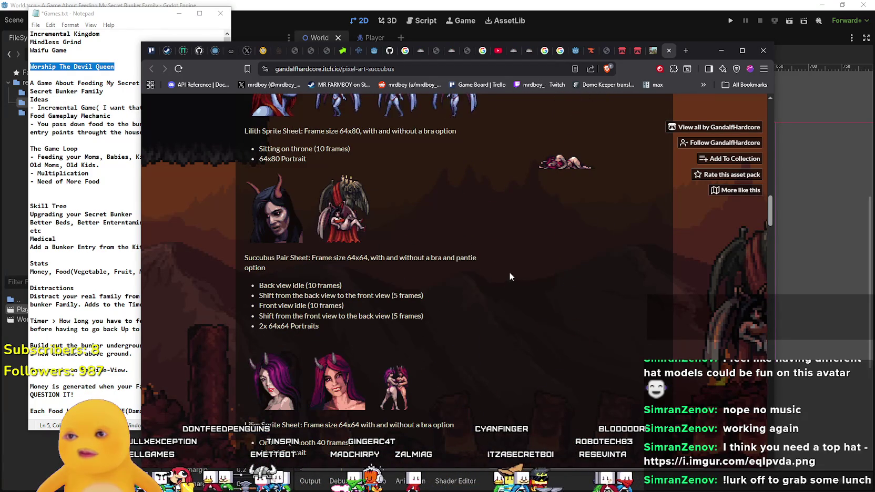
{"action": "scroll", "coordinate": [509, 272], "scroll_direction": "down", "scroll_amount": 2}
{"action": "scroll", "coordinate": [510, 274], "scroll_direction": "down", "scroll_amount": 3}
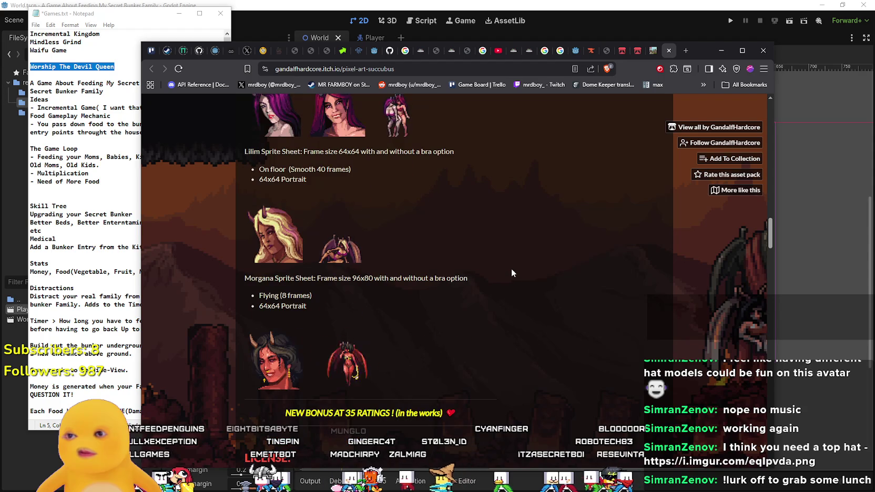
{"action": "scroll", "coordinate": [511, 268], "scroll_direction": "down", "scroll_amount": 3}
{"action": "scroll", "coordinate": [511, 267], "scroll_direction": "up", "scroll_amount": 2}
{"action": "scroll", "coordinate": [536, 268], "scroll_direction": "down", "scroll_amount": 5}
{"action": "scroll", "coordinate": [539, 258], "scroll_direction": "down", "scroll_amount": 9}
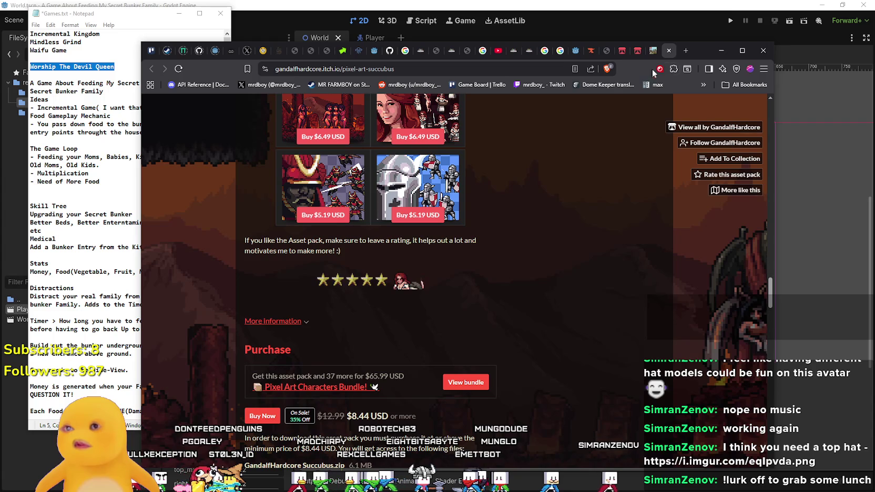
{"action": "left_click", "coordinate": [637, 51]}
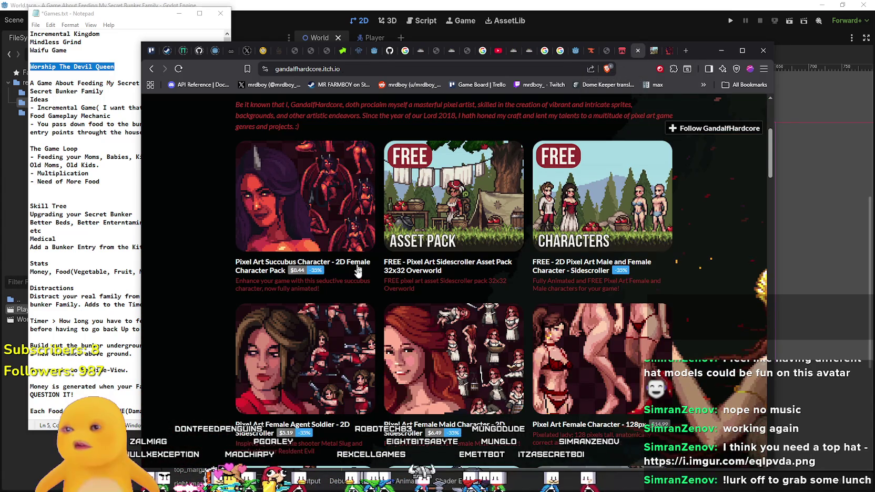
Close the extra asset pack tabs and return to the creator's catalogue tab.
{"action": "scroll", "coordinate": [369, 237], "scroll_direction": "down", "scroll_amount": 4}
{"action": "left_click", "coordinate": [670, 51]}
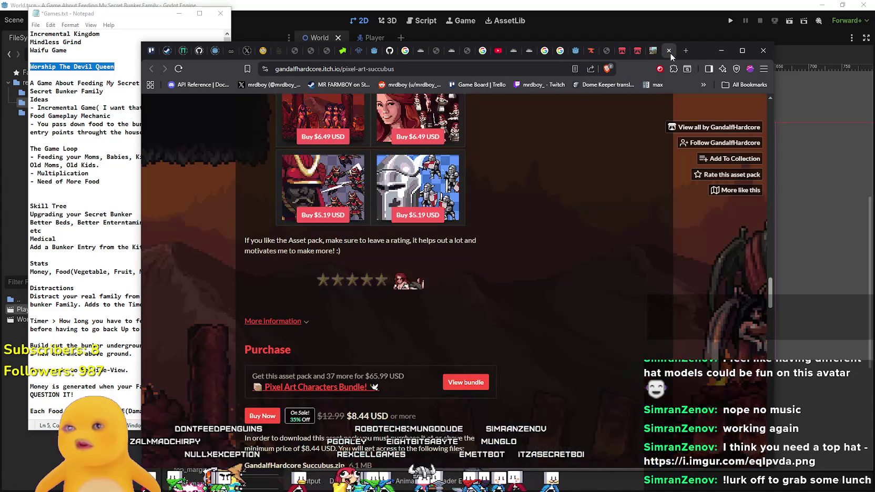
{"action": "left_click", "coordinate": [669, 51]}
{"action": "left_click", "coordinate": [668, 51]}
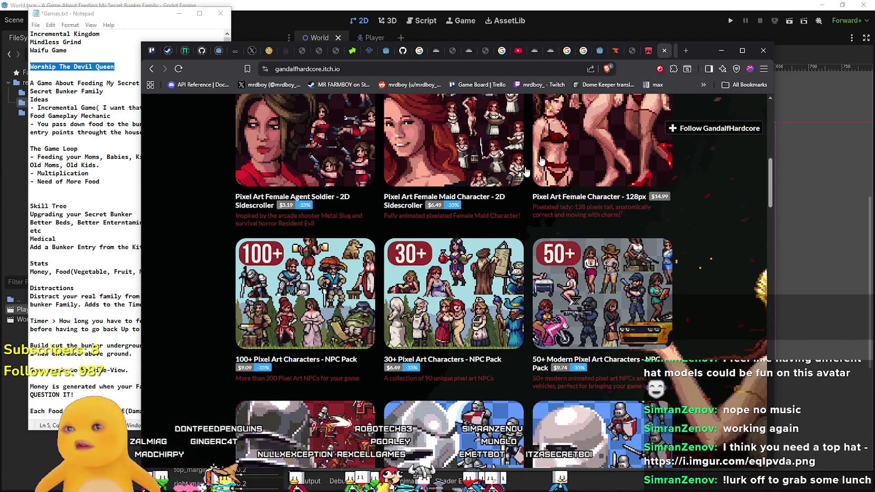
{"action": "scroll", "coordinate": [526, 216], "scroll_direction": "down", "scroll_amount": 3}
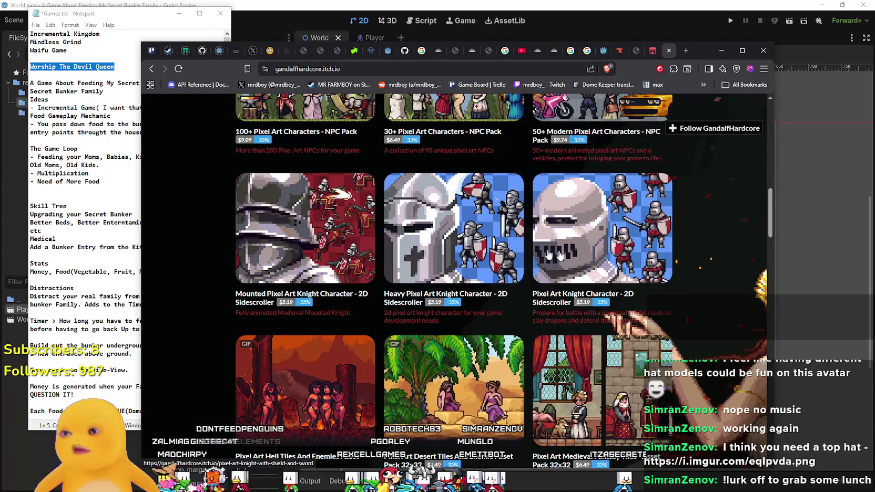
{"action": "scroll", "coordinate": [473, 218], "scroll_direction": "down", "scroll_amount": 3}
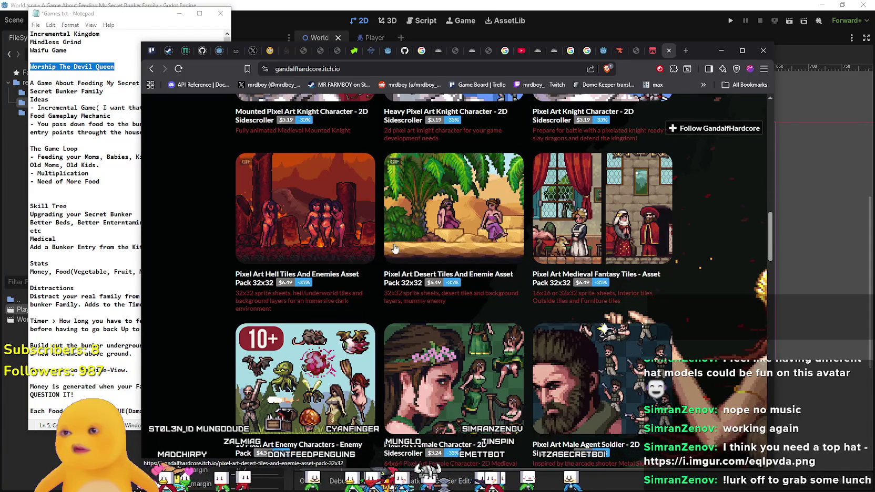
{"action": "left_click", "coordinate": [649, 52]}
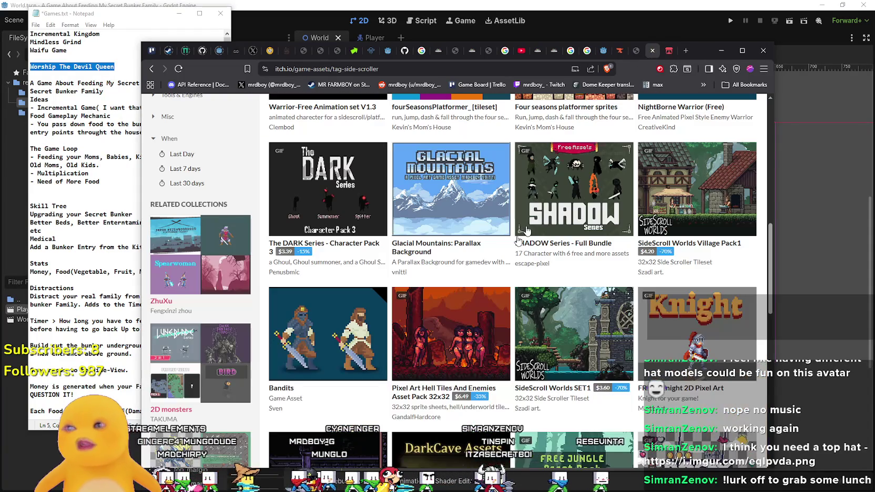
{"action": "left_click", "coordinate": [667, 51]}
Open the Hell Tiles And Enemies 32x32 pack ($6.49, 35% off) in a new tab and view it.
{"action": "right_click", "coordinate": [286, 280]}
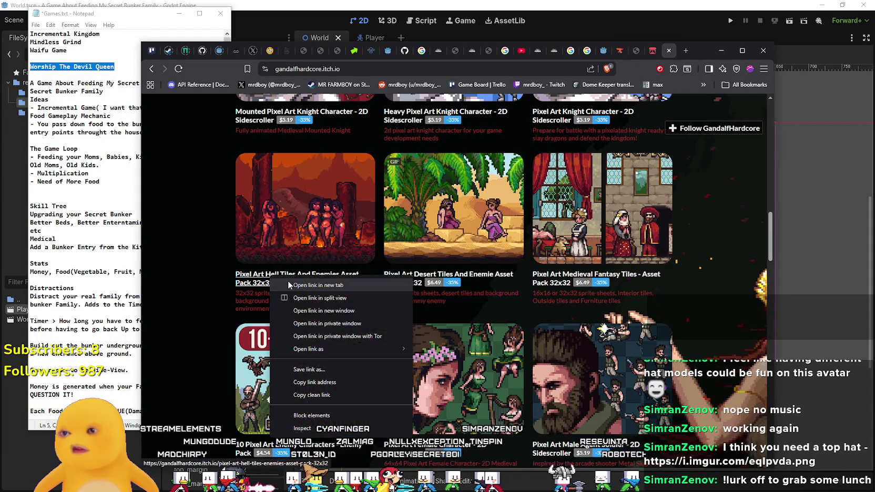
{"action": "scroll", "coordinate": [549, 288], "scroll_direction": "down", "scroll_amount": 2}
{"action": "scroll", "coordinate": [549, 288], "scroll_direction": "down", "scroll_amount": 3}
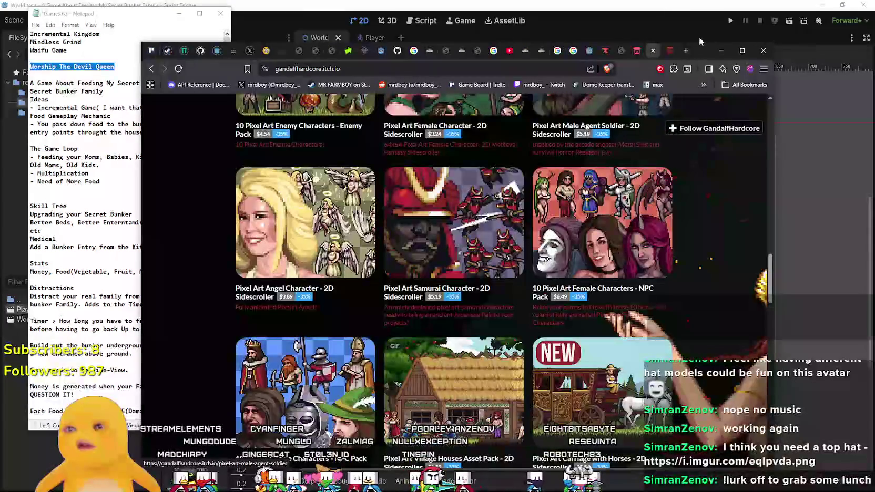
{"action": "left_click", "coordinate": [668, 51]}
{"action": "scroll", "coordinate": [451, 325], "scroll_direction": "down", "scroll_amount": 3}
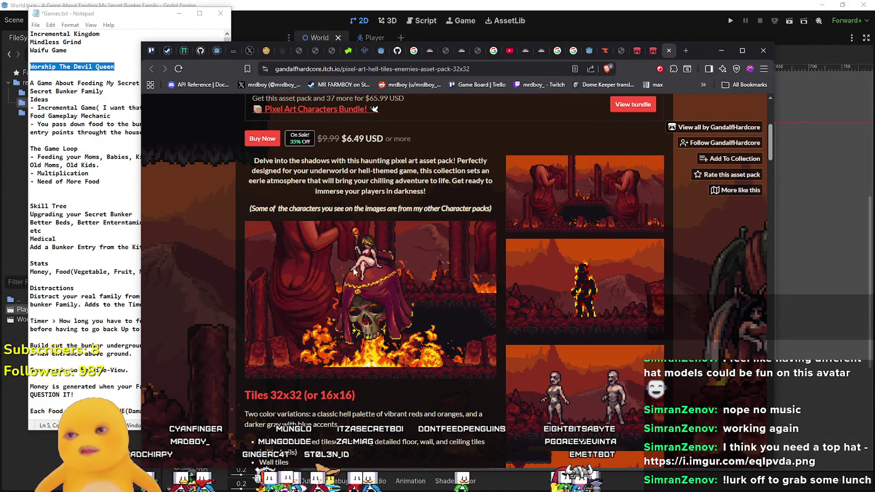
{"action": "mouse_move", "coordinate": [295, 209]}
{"action": "left_mouse_down"}
{"action": "mouse_move", "coordinate": [491, 208]}
{"action": "mouse_move", "coordinate": [295, 209]}
{"action": "mouse_move", "coordinate": [335, 179]}
{"action": "left_mouse_up"}
{"action": "scroll", "coordinate": [347, 200], "scroll_direction": "down", "scroll_amount": 4}
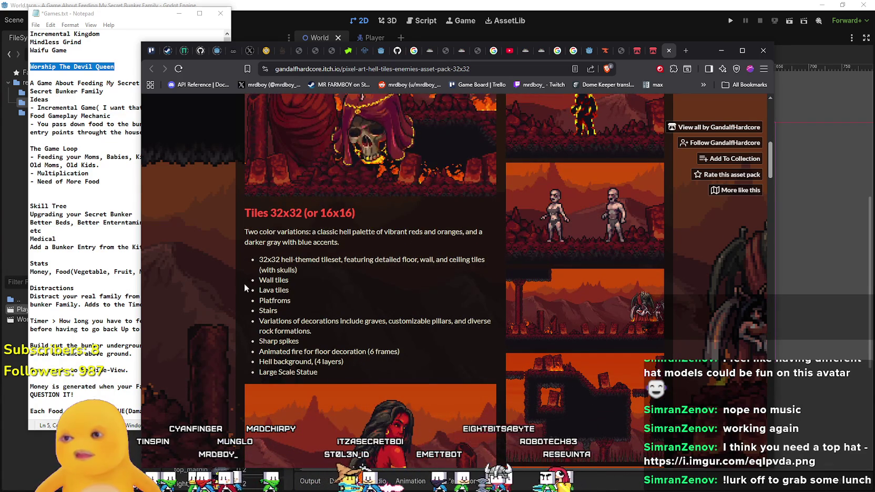
{"action": "scroll", "coordinate": [415, 316], "scroll_direction": "down", "scroll_amount": 1}
{"action": "scroll", "coordinate": [272, 288], "scroll_direction": "down", "scroll_amount": 2}
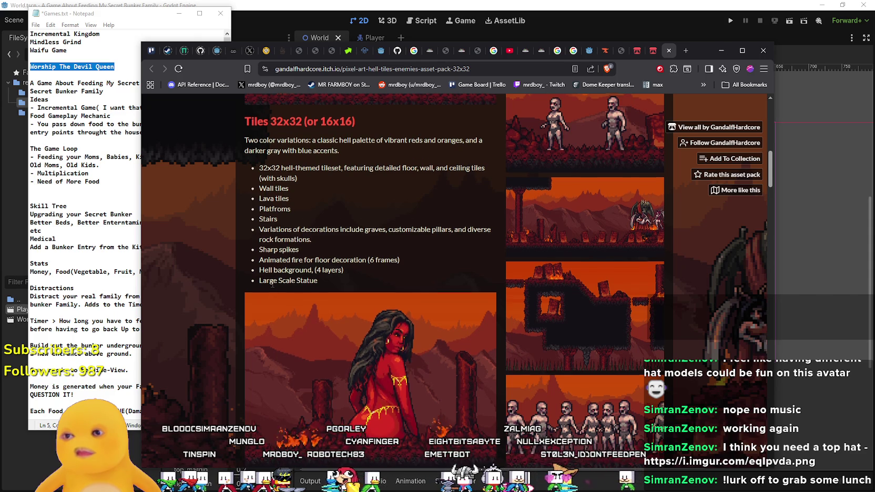
{"action": "scroll", "coordinate": [279, 279], "scroll_direction": "down", "scroll_amount": 3}
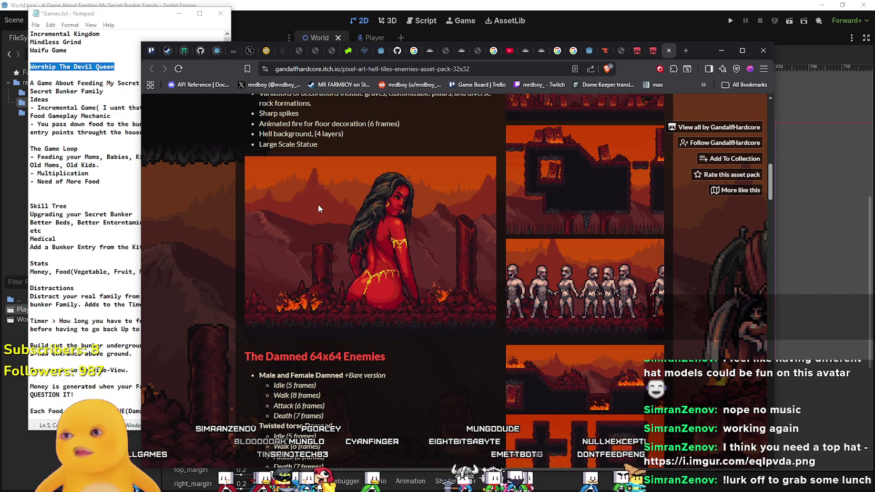
{"action": "scroll", "coordinate": [384, 231], "scroll_direction": "up", "scroll_amount": 3}
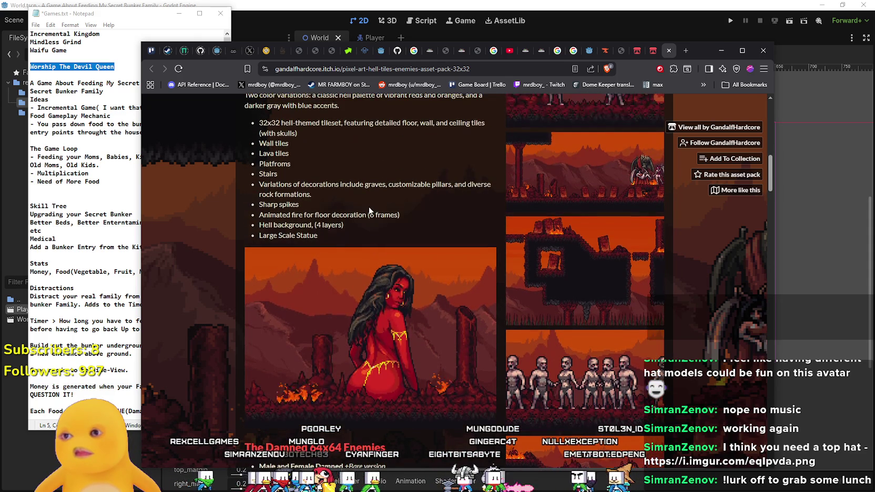
{"action": "left_click_drag", "start_coordinate": [364, 222], "coordinate": [377, 248]}
{"action": "scroll", "coordinate": [377, 248], "scroll_direction": "down", "scroll_amount": 4}
{"action": "left_click", "coordinate": [566, 246]}
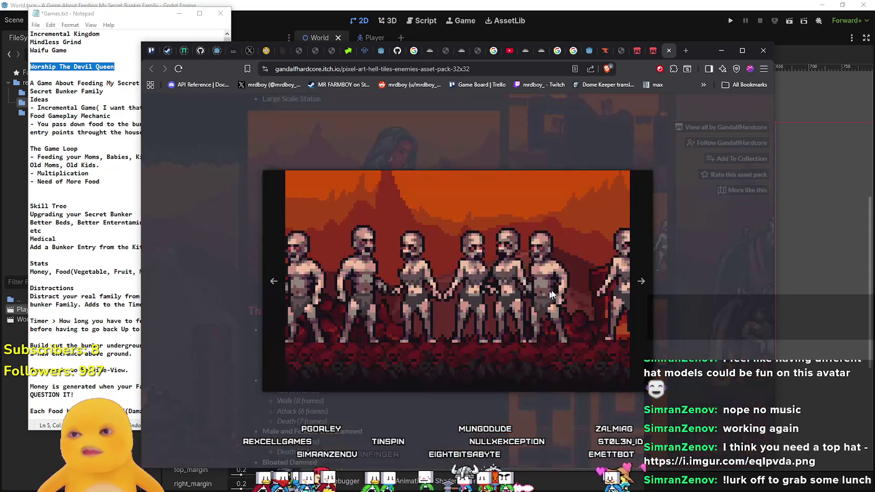
{"action": "left_click", "coordinate": [635, 284]}
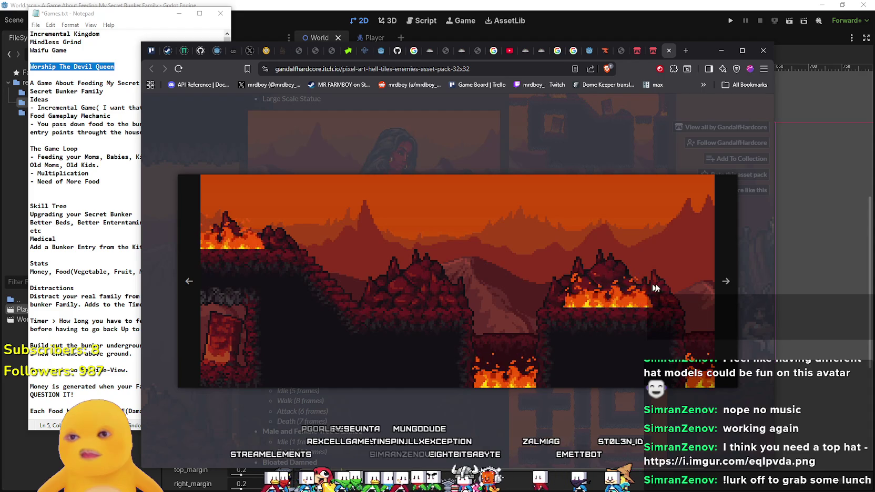
{"action": "left_click", "coordinate": [725, 282]}
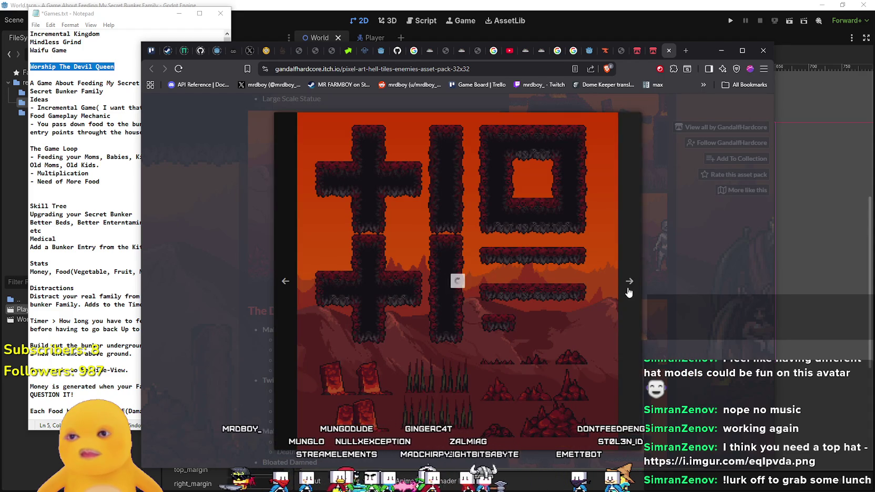
{"action": "left_click", "coordinate": [627, 287]}
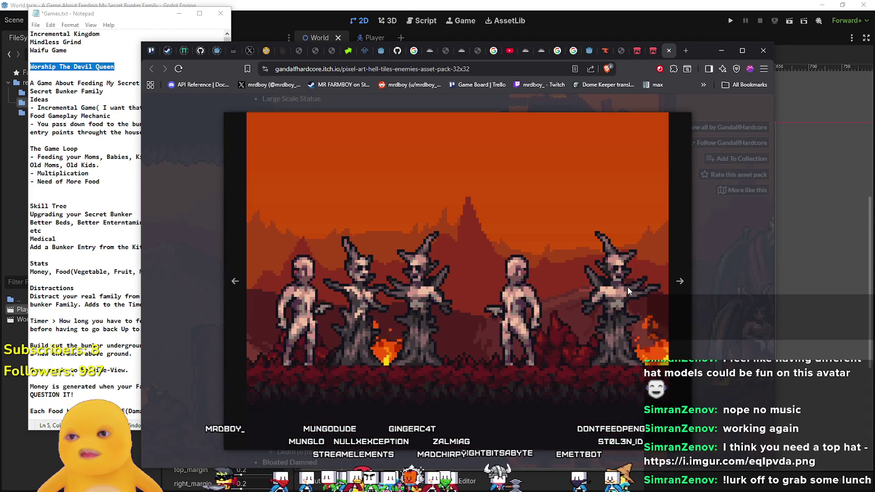
{"action": "left_click", "coordinate": [678, 287]}
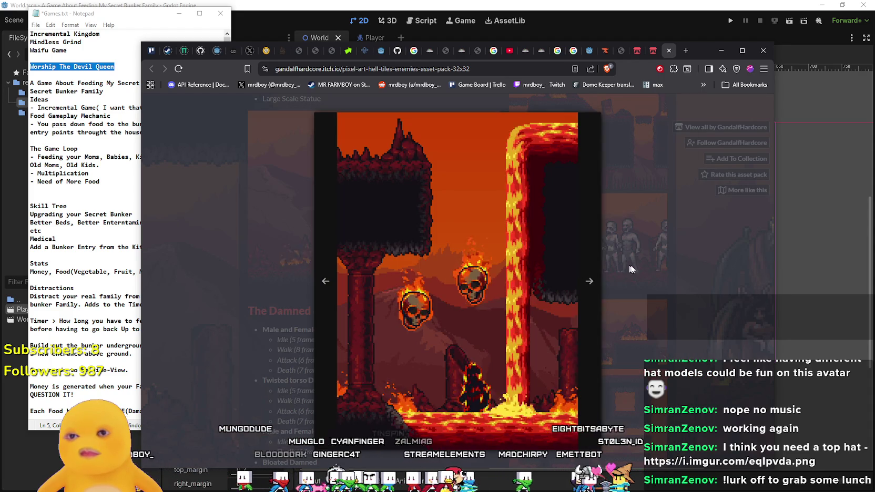
{"action": "left_click", "coordinate": [588, 283]}
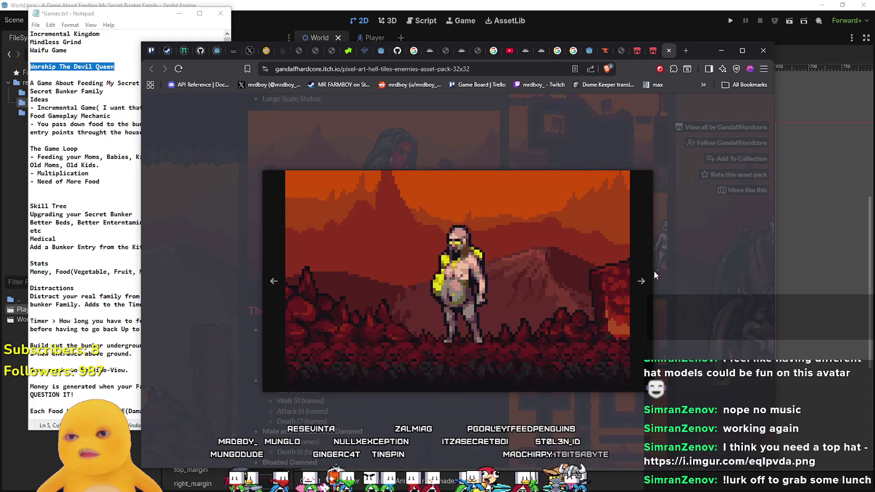
{"action": "left_click", "coordinate": [653, 271]}
{"action": "scroll", "coordinate": [588, 311], "scroll_direction": "down", "scroll_amount": 7}
{"action": "scroll", "coordinate": [587, 311], "scroll_direction": "down", "scroll_amount": 6}
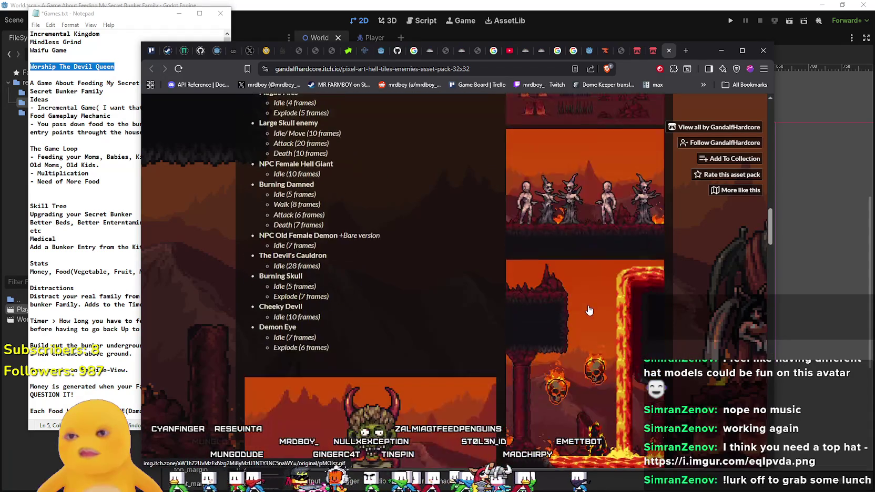
Scroll through the Hell Tiles pack's license, purchase, devlog and comments sections.
{"action": "scroll", "coordinate": [588, 288], "scroll_direction": "down", "scroll_amount": 6}
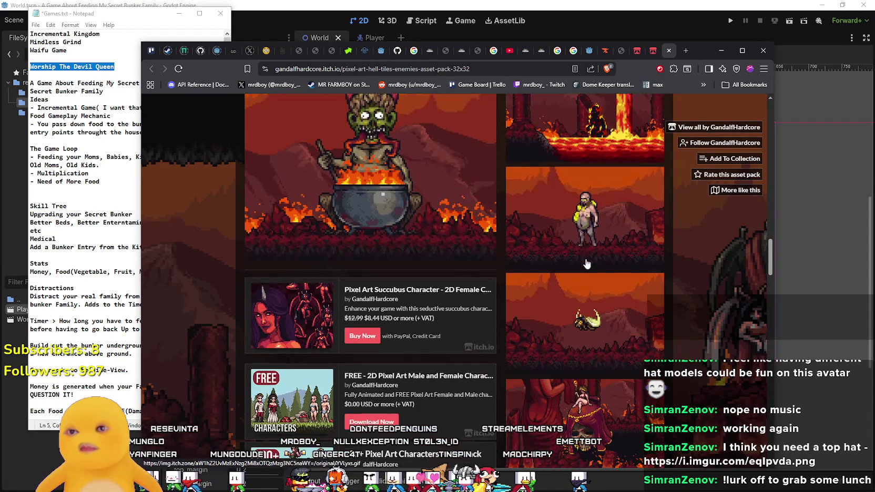
{"action": "scroll", "coordinate": [569, 280], "scroll_direction": "down", "scroll_amount": 5}
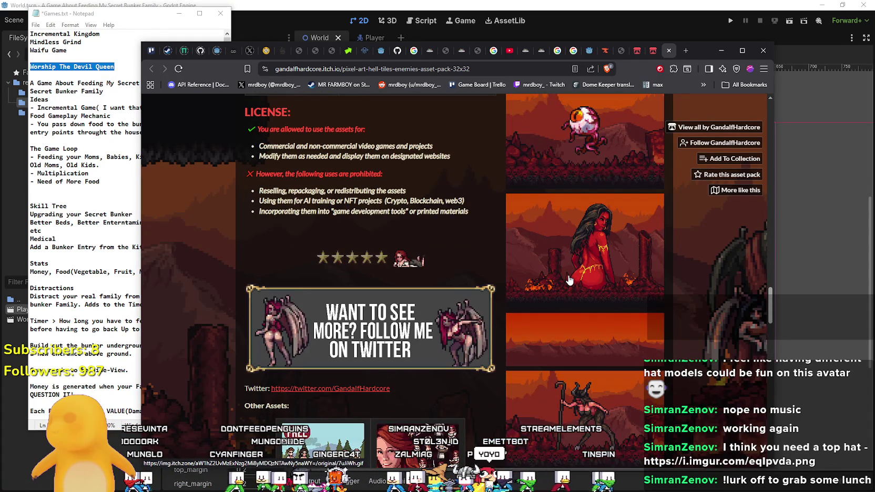
{"action": "scroll", "coordinate": [567, 277], "scroll_direction": "down", "scroll_amount": 3}
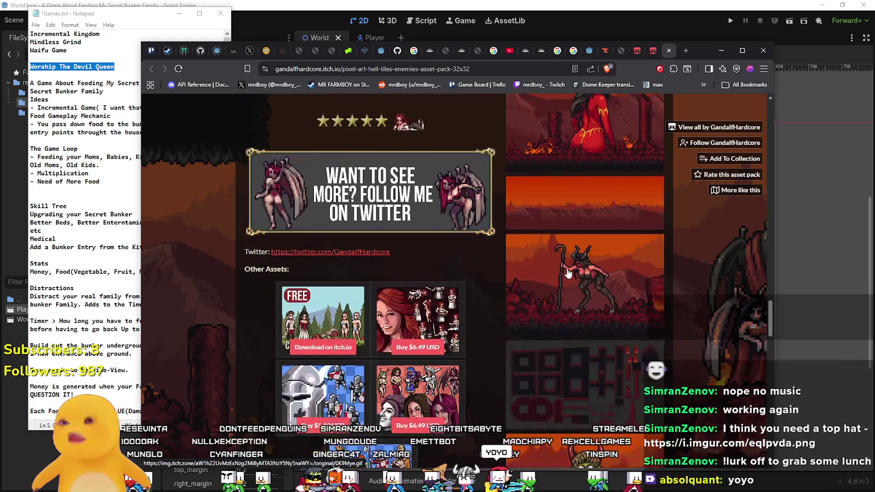
{"action": "scroll", "coordinate": [561, 249], "scroll_direction": "down", "scroll_amount": 6}
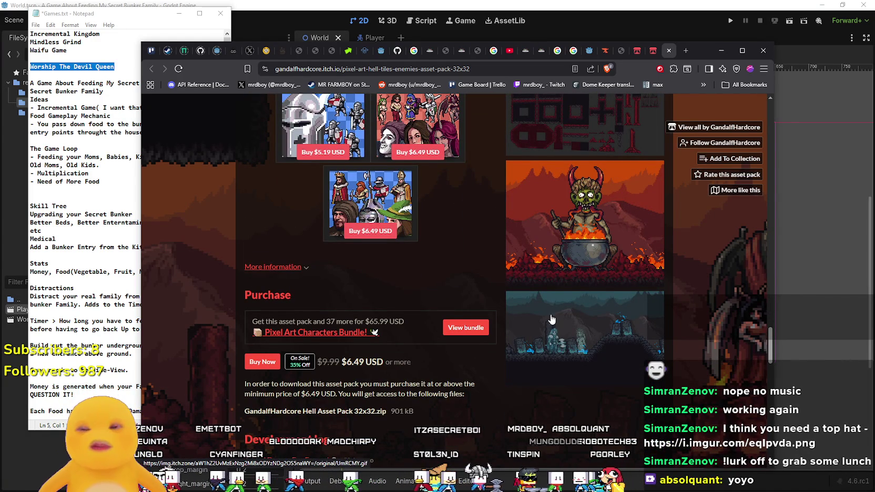
{"action": "scroll", "coordinate": [552, 316], "scroll_direction": "down", "scroll_amount": 3}
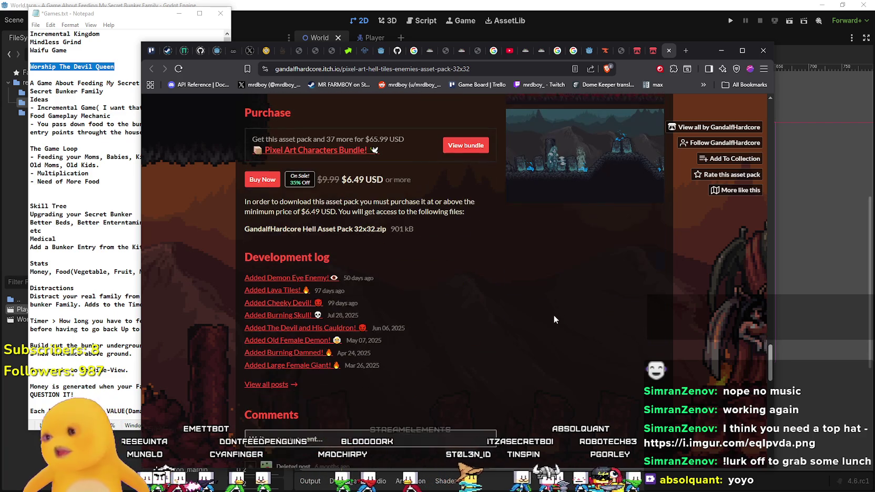
{"action": "scroll", "coordinate": [554, 318], "scroll_direction": "down", "scroll_amount": 3}
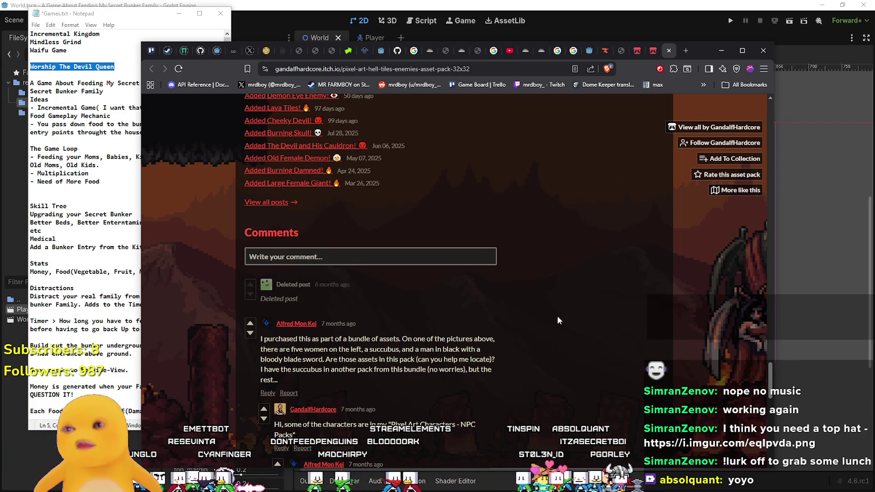
{"action": "scroll", "coordinate": [556, 313], "scroll_direction": "down", "scroll_amount": 7}
{"action": "scroll", "coordinate": [555, 299], "scroll_direction": "up", "scroll_amount": 10}
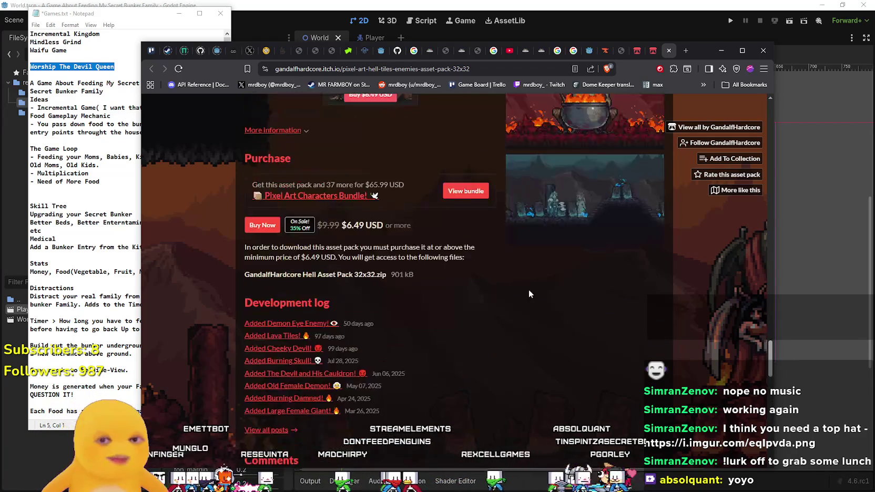
{"action": "scroll", "coordinate": [529, 293], "scroll_direction": "up", "scroll_amount": 10}
{"action": "scroll", "coordinate": [557, 332], "scroll_direction": "down", "scroll_amount": 5}
Bring the Games.txt bunker-game notes in front of the browser and clear its selection.
{"action": "scroll", "coordinate": [582, 371], "scroll_direction": "up", "scroll_amount": 3}
{"action": "scroll", "coordinate": [573, 366], "scroll_direction": "up", "scroll_amount": 5}
{"action": "left_click", "coordinate": [110, 150]}
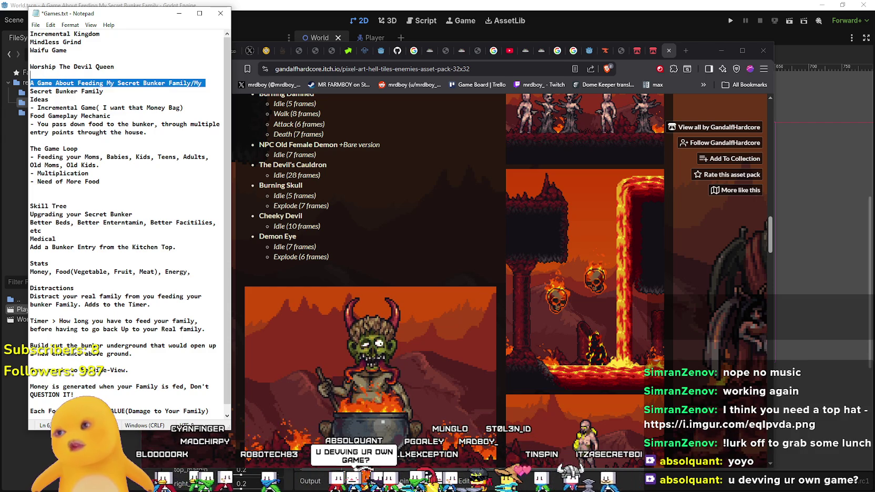
{"action": "left_click", "coordinate": [111, 115]}
Scroll through the bunker-game notes, then start a game search in the Steam store.
{"action": "scroll", "coordinate": [111, 116], "scroll_direction": "down", "scroll_amount": 1}
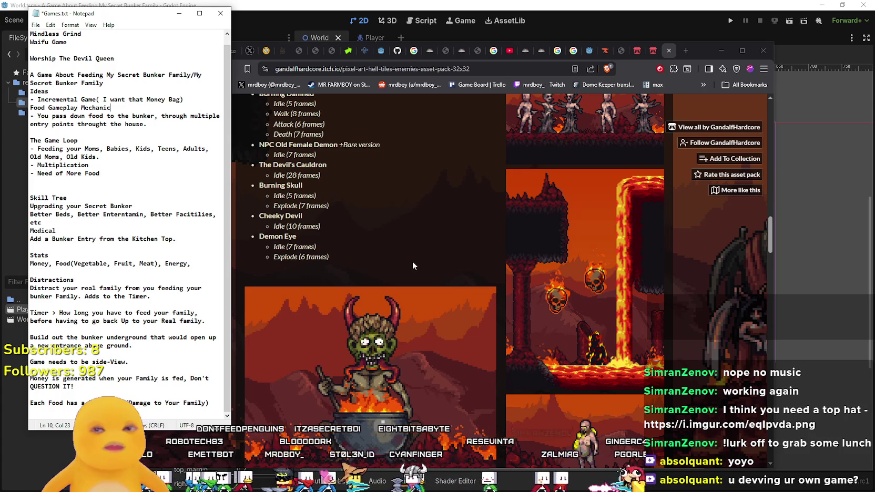
{"action": "scroll", "coordinate": [415, 263], "scroll_direction": "down", "scroll_amount": 3}
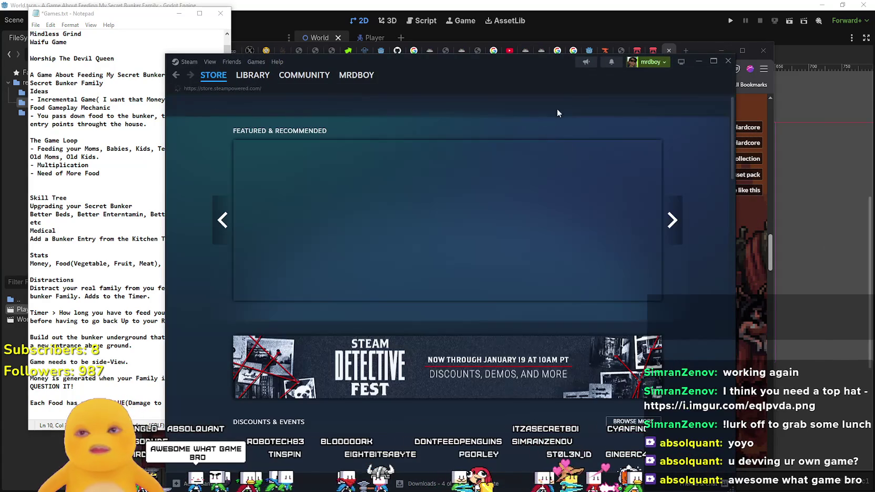
{"action": "left_click", "coordinate": [604, 105]}
Search Steam for 'MR' and look over the MR FARMBOY store page.
{"action": "type", "text": "MR FARM"}
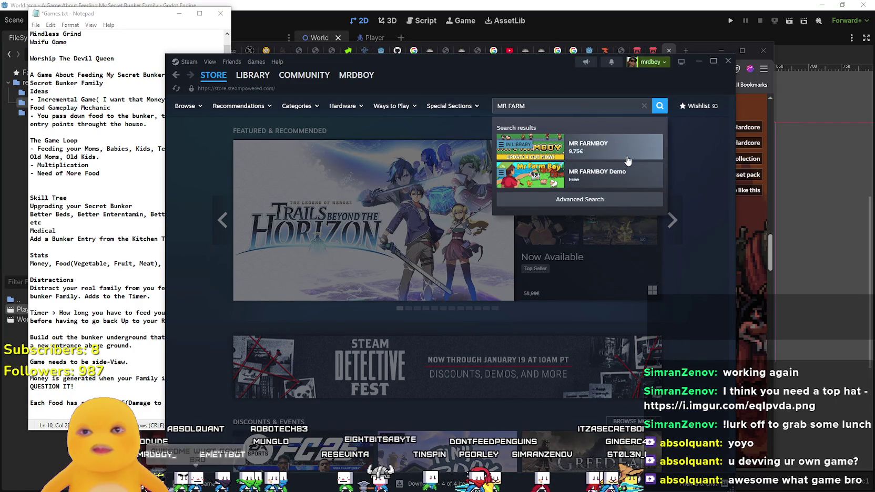
{"action": "left_click", "coordinate": [610, 147]}
{"action": "left_click_drag", "start_coordinate": [540, 73], "coordinate": [528, 66]}
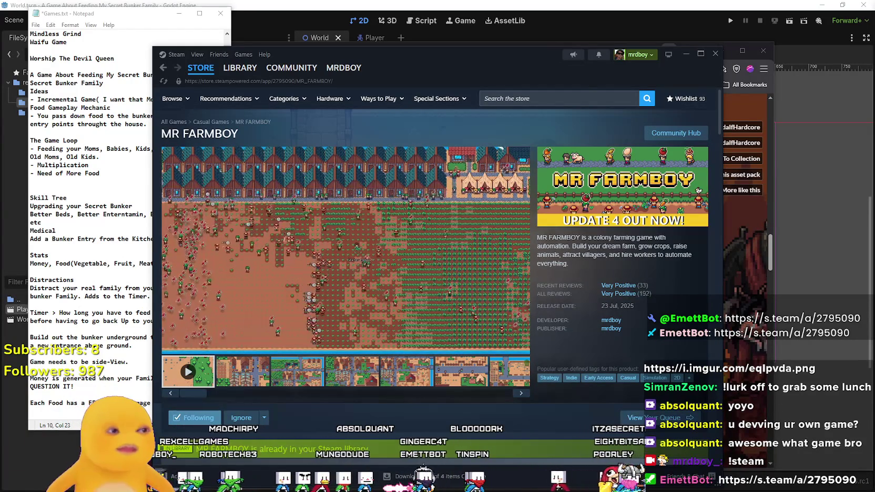
{"action": "scroll", "coordinate": [422, 315], "scroll_direction": "down", "scroll_amount": 5}
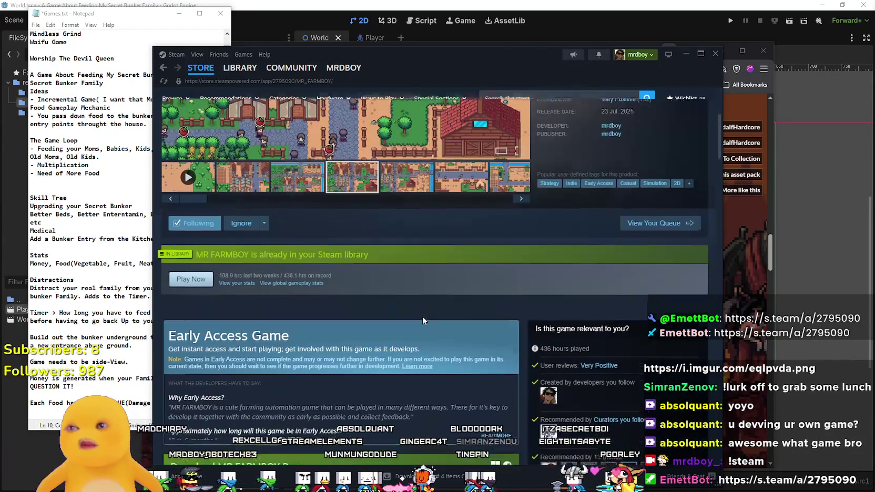
{"action": "scroll", "coordinate": [425, 315], "scroll_direction": "down", "scroll_amount": 4}
{"action": "scroll", "coordinate": [426, 316], "scroll_direction": "up", "scroll_amount": 9}
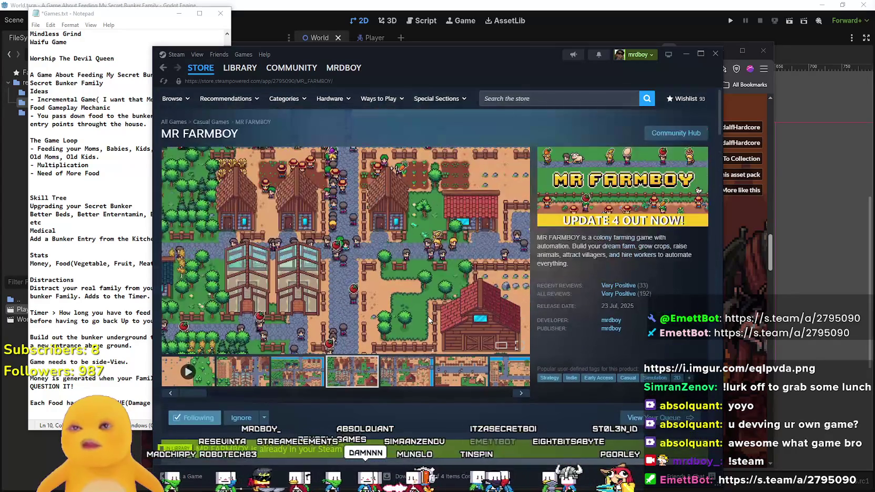
Go to the Steam store front, then switch back to the itch.io browser.
{"action": "mouse_move", "coordinate": [190, 72]}
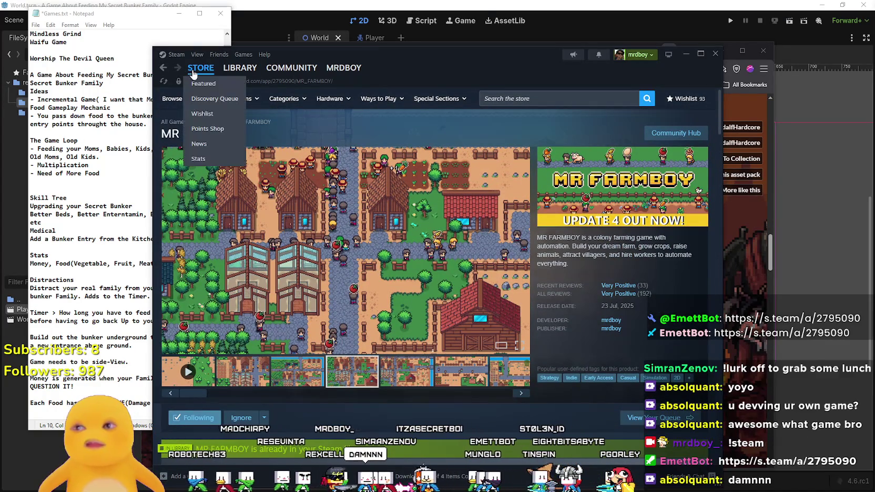
{"action": "left_click", "coordinate": [200, 67]}
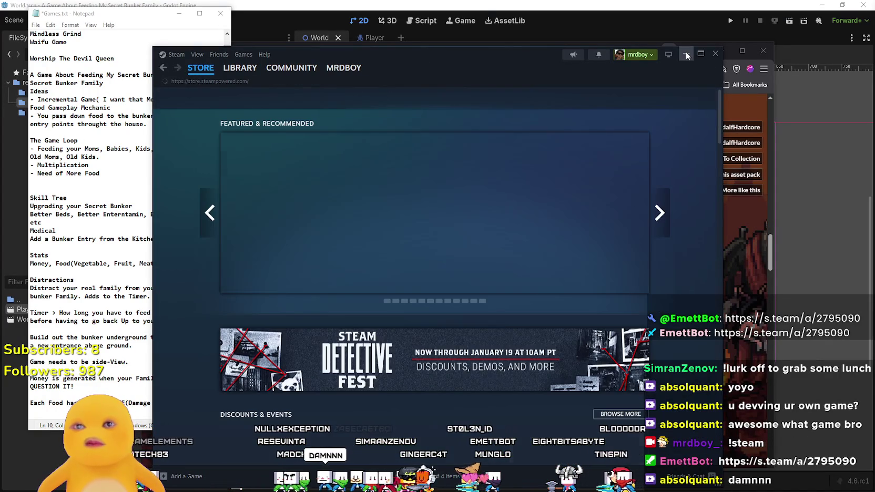
{"action": "key", "text": "alt+Tab"}
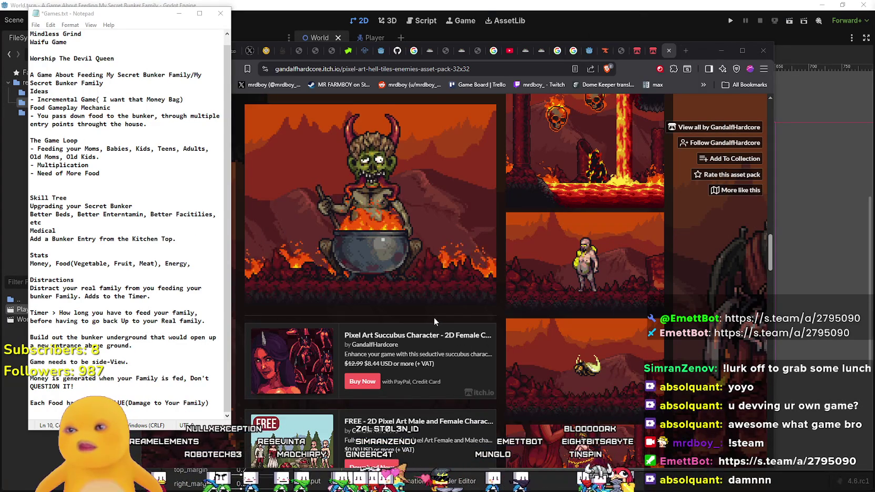
Scroll through the Hell Assets pack page's enemy list and licence details.
{"action": "left_click", "coordinate": [434, 317]}
{"action": "scroll", "coordinate": [427, 294], "scroll_direction": "down", "scroll_amount": 3}
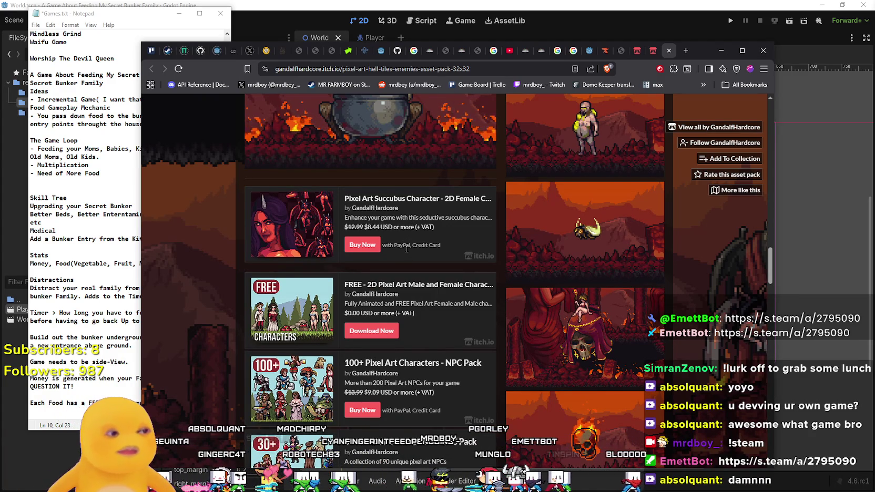
{"action": "scroll", "coordinate": [405, 366], "scroll_direction": "down", "scroll_amount": 3}
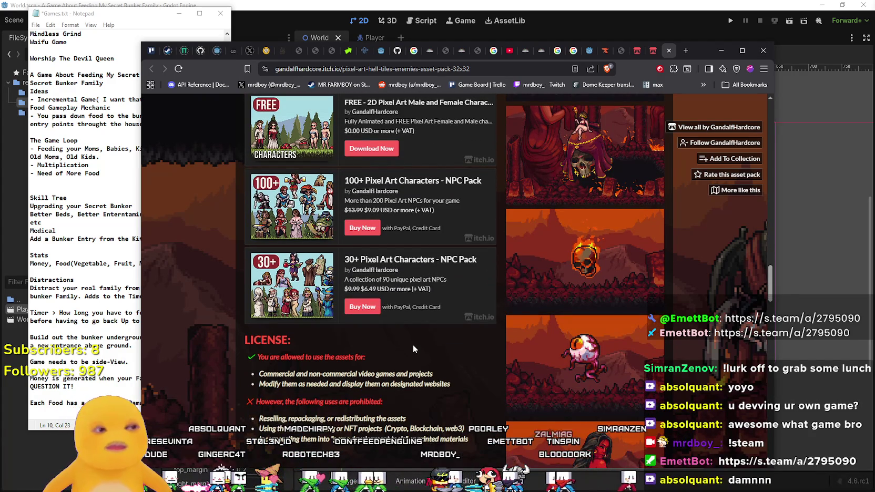
{"action": "scroll", "coordinate": [414, 342], "scroll_direction": "down", "scroll_amount": 5}
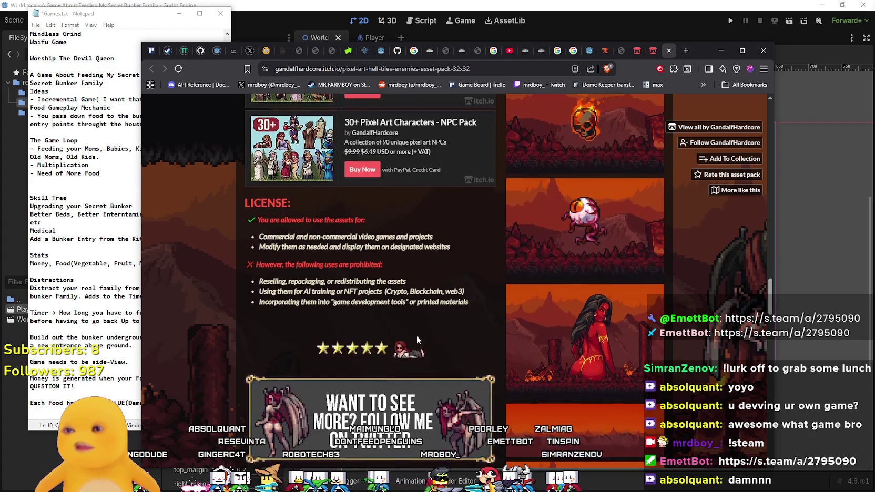
{"action": "scroll", "coordinate": [418, 331], "scroll_direction": "up", "scroll_amount": 10}
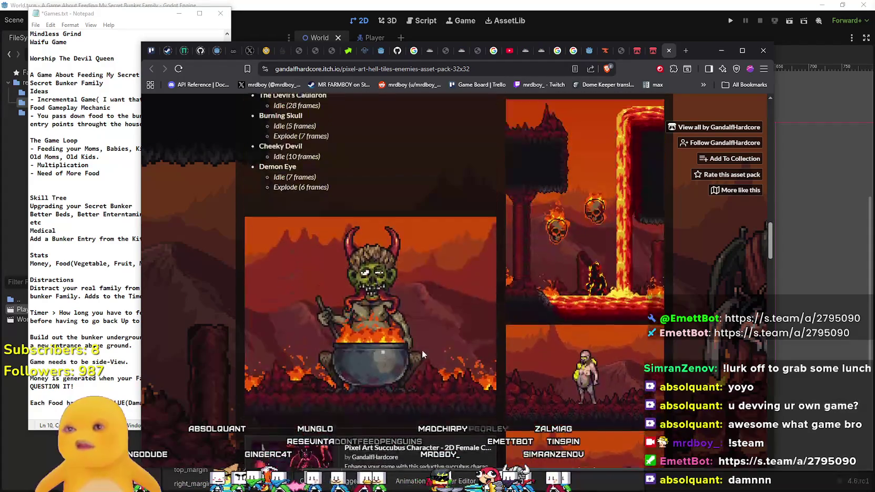
{"action": "scroll", "coordinate": [421, 351], "scroll_direction": "up", "scroll_amount": 7}
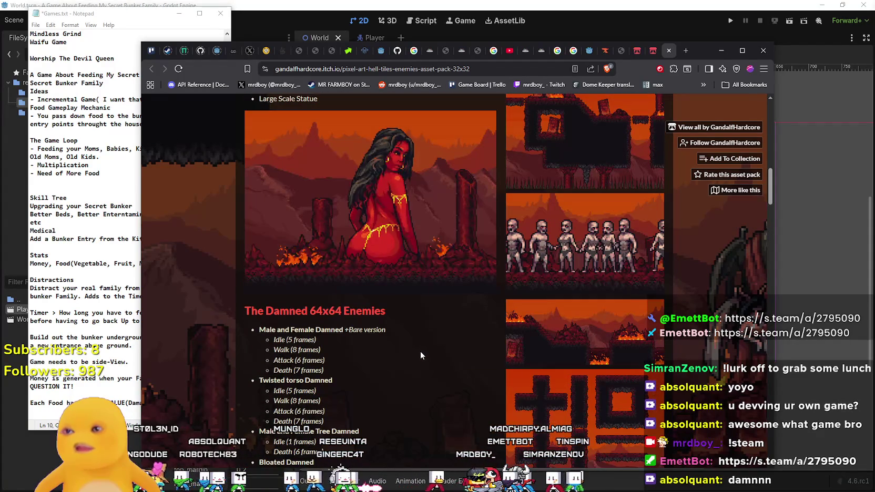
{"action": "scroll", "coordinate": [421, 351], "scroll_direction": "down", "scroll_amount": 4}
{"action": "scroll", "coordinate": [420, 350], "scroll_direction": "down", "scroll_amount": 10}
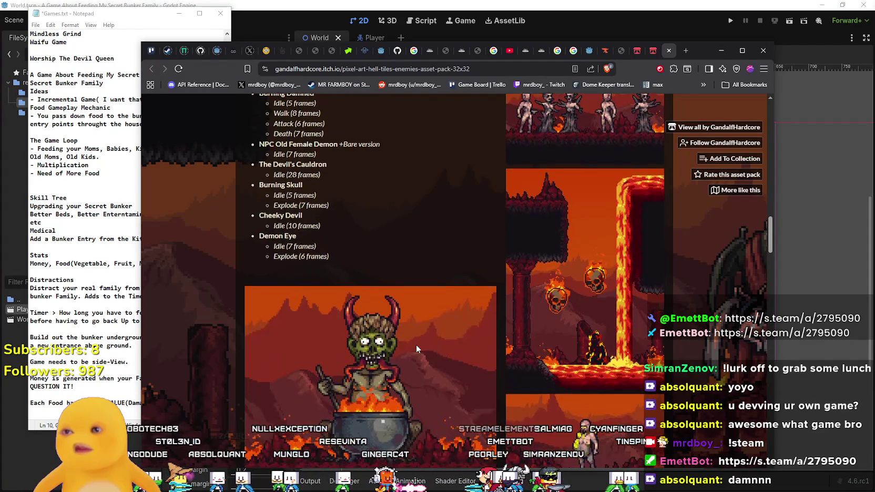
{"action": "scroll", "coordinate": [418, 343], "scroll_direction": "down", "scroll_amount": 10}
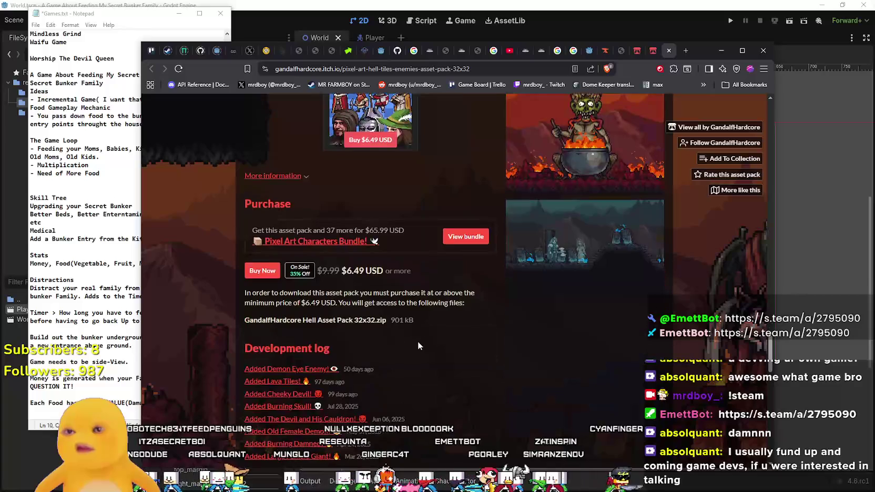
{"action": "scroll", "coordinate": [419, 339], "scroll_direction": "up", "scroll_amount": 3}
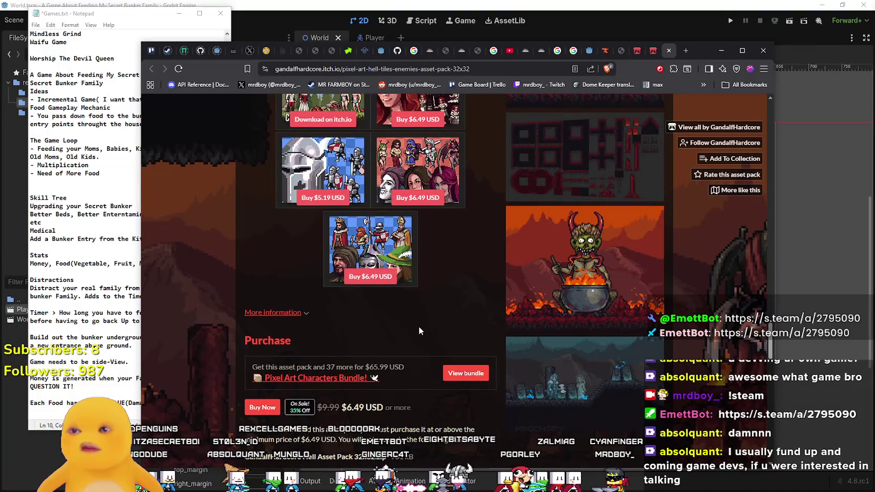
{"action": "scroll", "coordinate": [418, 328], "scroll_direction": "down", "scroll_amount": 3}
{"action": "scroll", "coordinate": [416, 338], "scroll_direction": "up", "scroll_amount": 10}
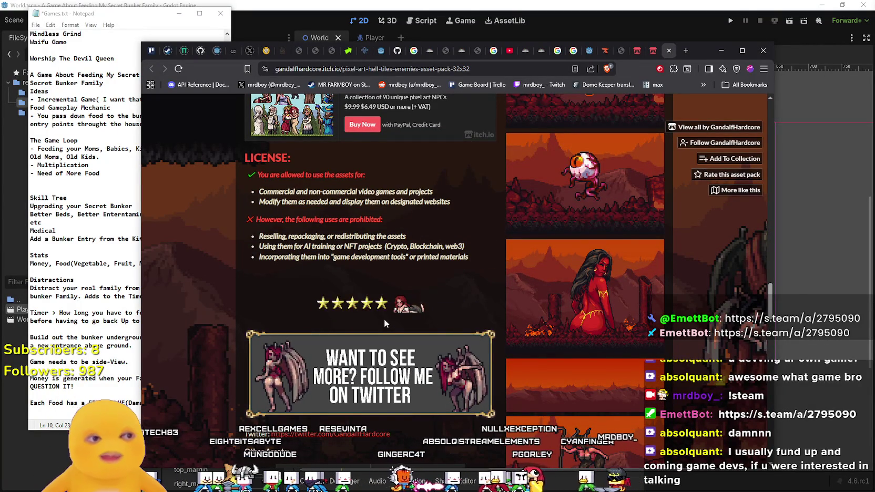
{"action": "scroll", "coordinate": [389, 331], "scroll_direction": "up", "scroll_amount": 3}
{"action": "scroll", "coordinate": [391, 329], "scroll_direction": "up", "scroll_amount": 8}
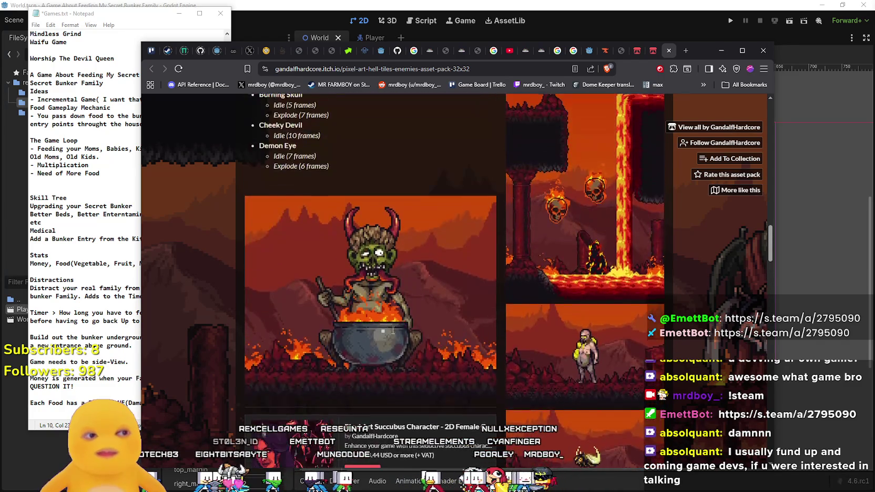
{"action": "scroll", "coordinate": [392, 330], "scroll_direction": "up", "scroll_amount": 5}
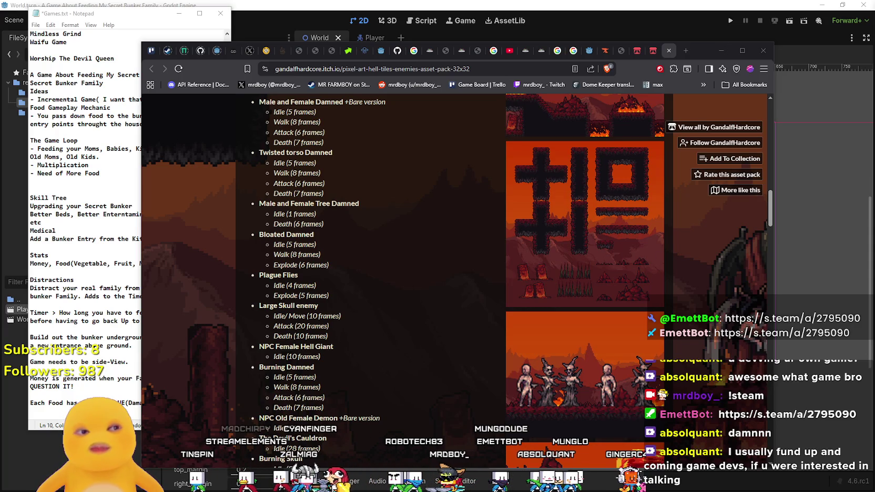
{"action": "scroll", "coordinate": [389, 350], "scroll_direction": "up", "scroll_amount": 15}
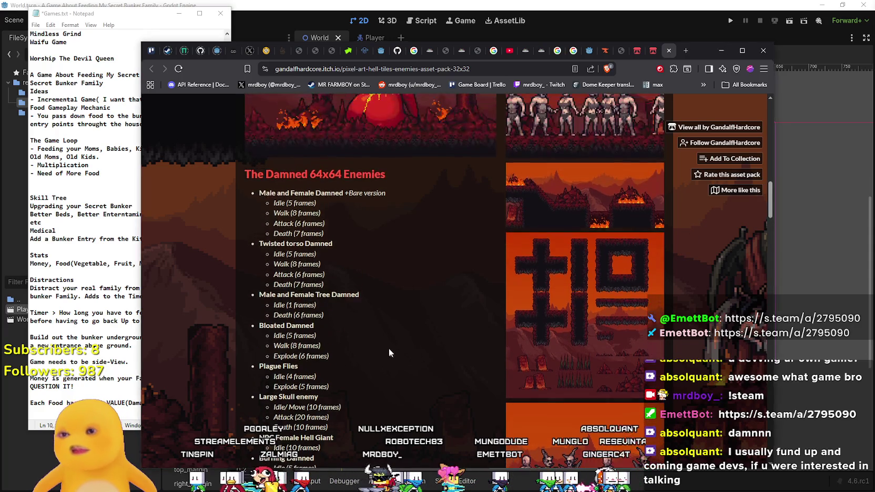
{"action": "scroll", "coordinate": [381, 324], "scroll_direction": "up", "scroll_amount": 1}
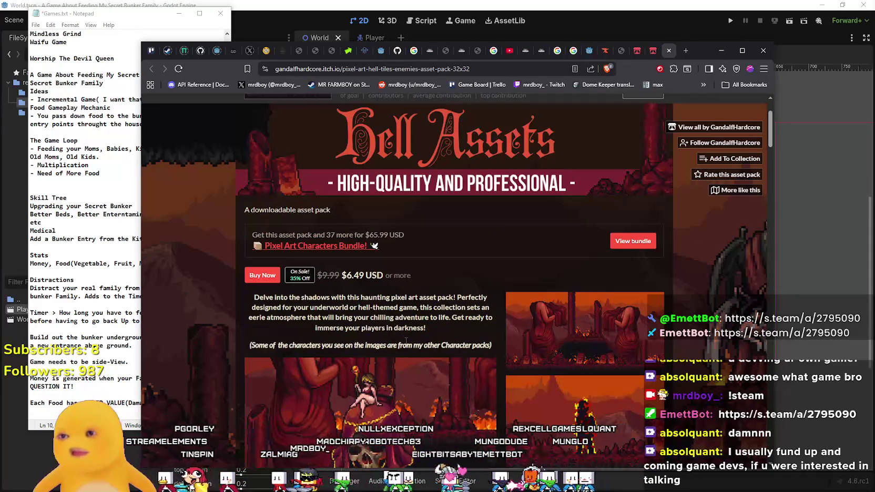
Select and deselect the bundle offer text, then check the $6.49 price and $4,000 funding goal.
{"action": "mouse_move", "coordinate": [389, 282]}
{"action": "left_mouse_down"}
{"action": "mouse_move", "coordinate": [335, 276]}
{"action": "mouse_move", "coordinate": [318, 255]}
{"action": "mouse_move", "coordinate": [251, 236]}
{"action": "mouse_move", "coordinate": [284, 225]}
{"action": "left_mouse_up"}
{"action": "left_click", "coordinate": [284, 221]}
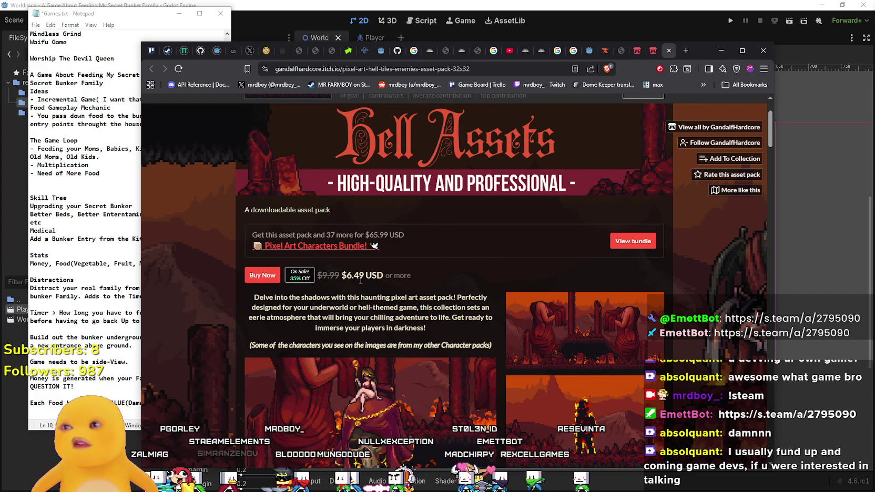
{"action": "scroll", "coordinate": [394, 322], "scroll_direction": "up", "scroll_amount": 2}
{"action": "scroll", "coordinate": [436, 325], "scroll_direction": "down", "scroll_amount": 5}
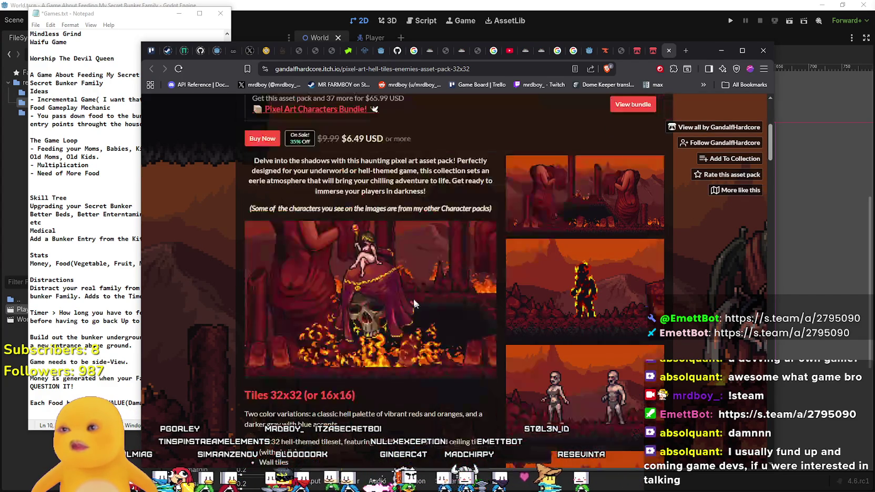
{"action": "scroll", "coordinate": [239, 299], "scroll_direction": "down", "scroll_amount": 3}
{"action": "scroll", "coordinate": [239, 299], "scroll_direction": "up", "scroll_amount": 8}
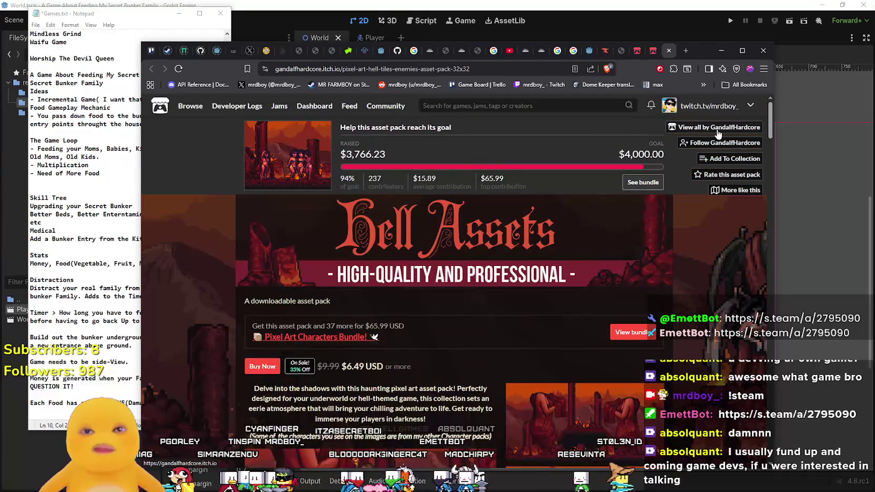
Scroll down through GandalfHardcore's full asset pack listing.
{"action": "left_click", "coordinate": [642, 52]}
{"action": "scroll", "coordinate": [233, 258], "scroll_direction": "down", "scroll_amount": 3}
{"action": "scroll", "coordinate": [522, 302], "scroll_direction": "down", "scroll_amount": 2}
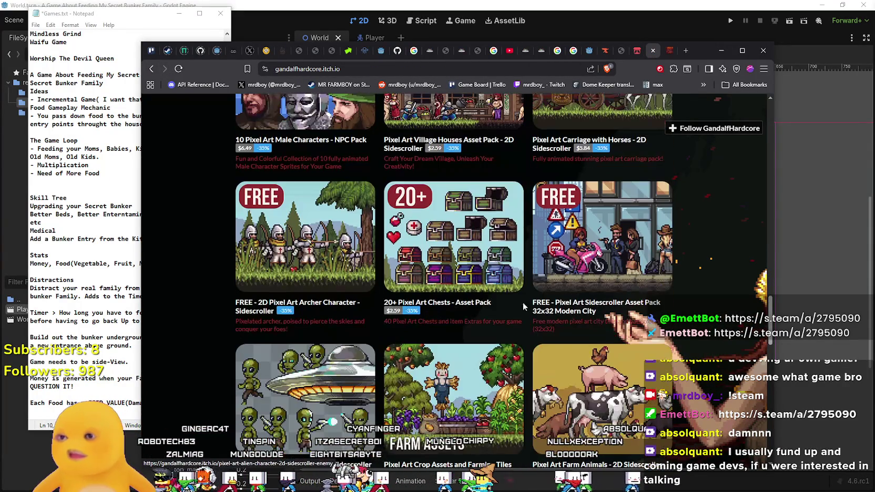
{"action": "scroll", "coordinate": [604, 251], "scroll_direction": "down", "scroll_amount": 2}
{"action": "scroll", "coordinate": [604, 251], "scroll_direction": "down", "scroll_amount": 2}
{"action": "scroll", "coordinate": [402, 261], "scroll_direction": "down", "scroll_amount": 4}
{"action": "scroll", "coordinate": [538, 180], "scroll_direction": "down", "scroll_amount": 4}
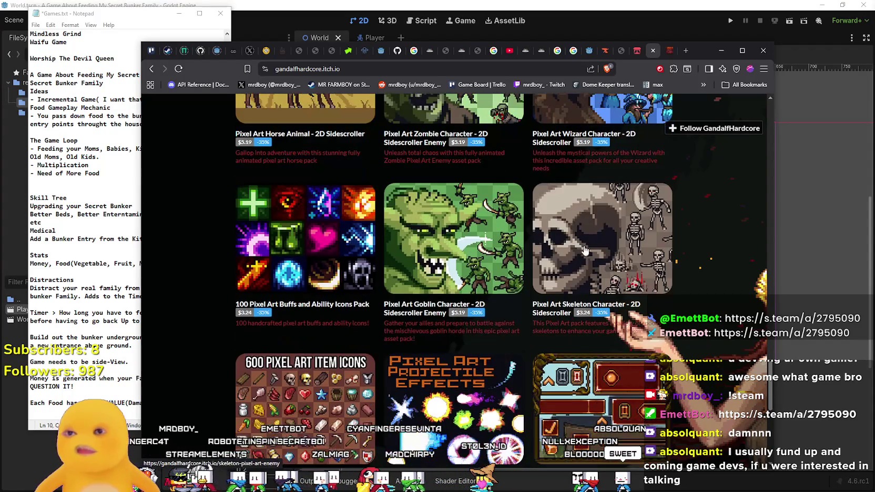
{"action": "scroll", "coordinate": [432, 197], "scroll_direction": "down", "scroll_amount": 2}
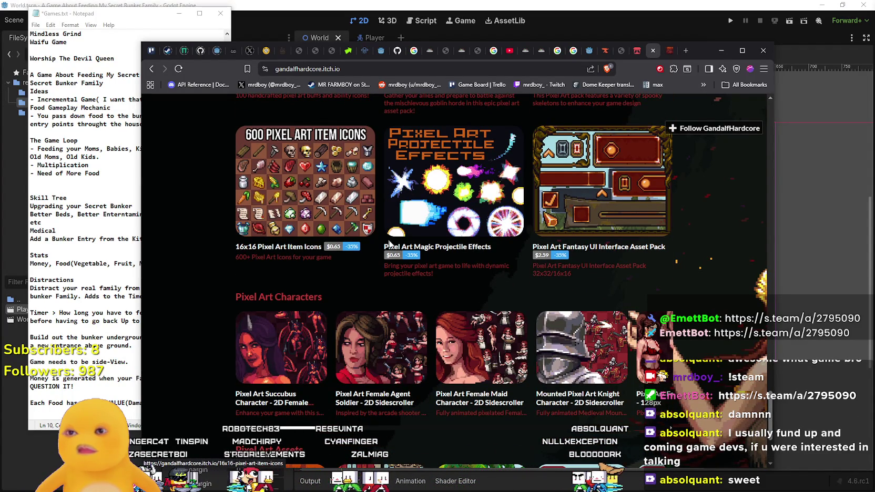
{"action": "scroll", "coordinate": [389, 238], "scroll_direction": "down", "scroll_amount": 3}
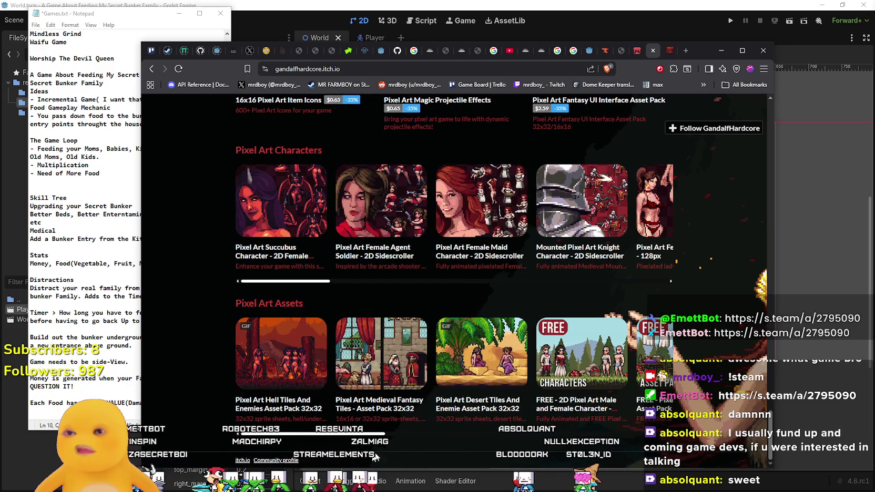
{"action": "scroll", "coordinate": [418, 428], "scroll_direction": "right", "scroll_amount": 3}
{"action": "scroll", "coordinate": [418, 428], "scroll_direction": "right", "scroll_amount": 5}
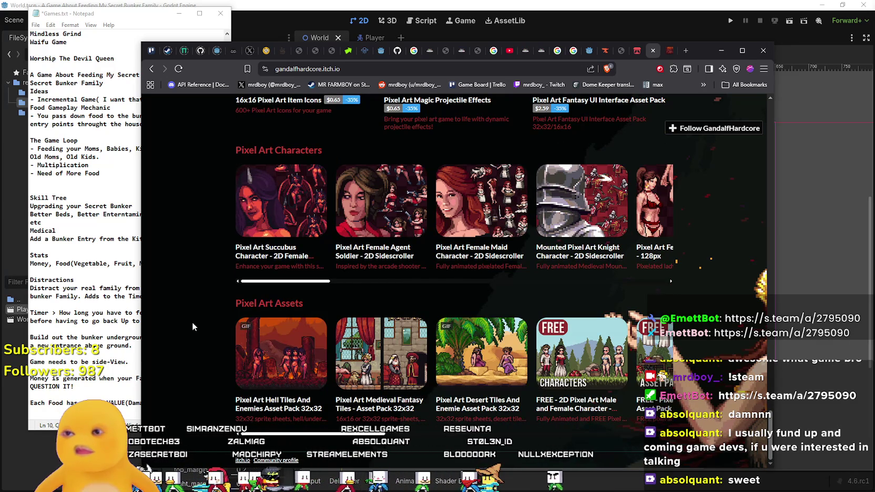
Scroll back up the listing, check the notes, and open the Hell Tiles And Enemies pack.
{"action": "scroll", "coordinate": [200, 337], "scroll_direction": "up", "scroll_amount": 6}
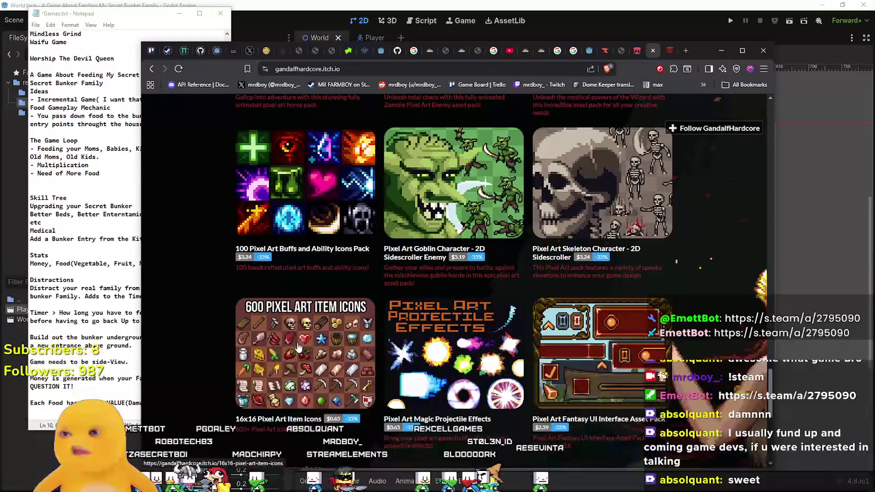
{"action": "scroll", "coordinate": [293, 344], "scroll_direction": "down", "scroll_amount": 6}
{"action": "scroll", "coordinate": [434, 261], "scroll_direction": "up", "scroll_amount": 3}
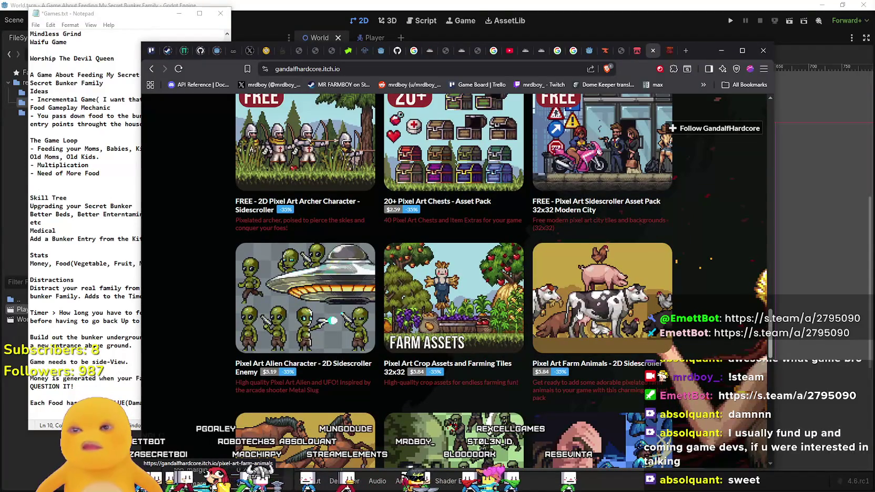
{"action": "scroll", "coordinate": [604, 279], "scroll_direction": "up", "scroll_amount": 5}
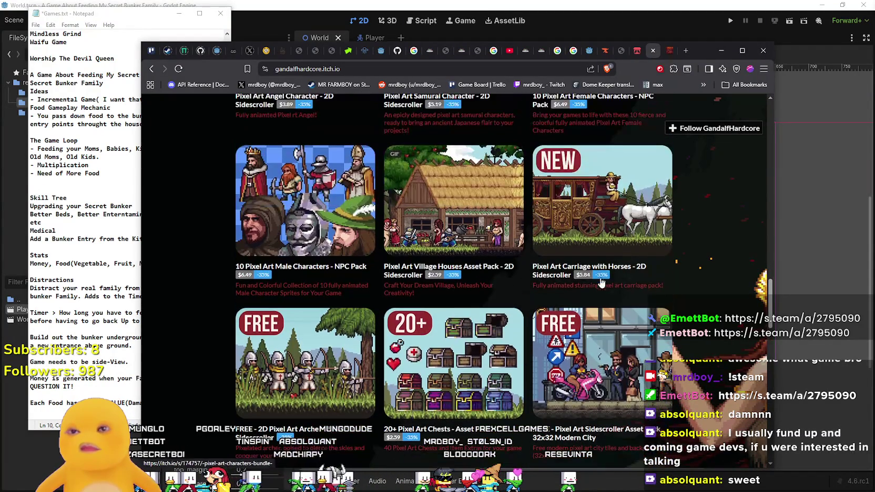
{"action": "scroll", "coordinate": [531, 347], "scroll_direction": "up", "scroll_amount": 3}
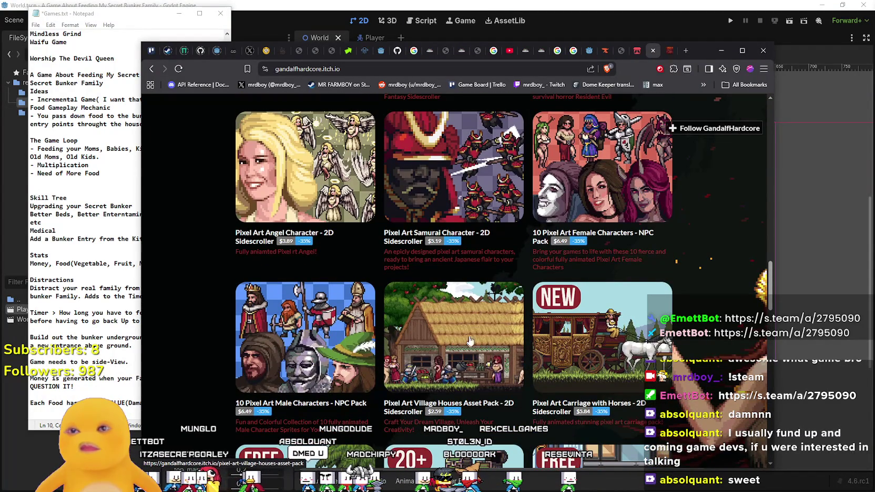
{"action": "scroll", "coordinate": [444, 276], "scroll_direction": "up", "scroll_amount": 1}
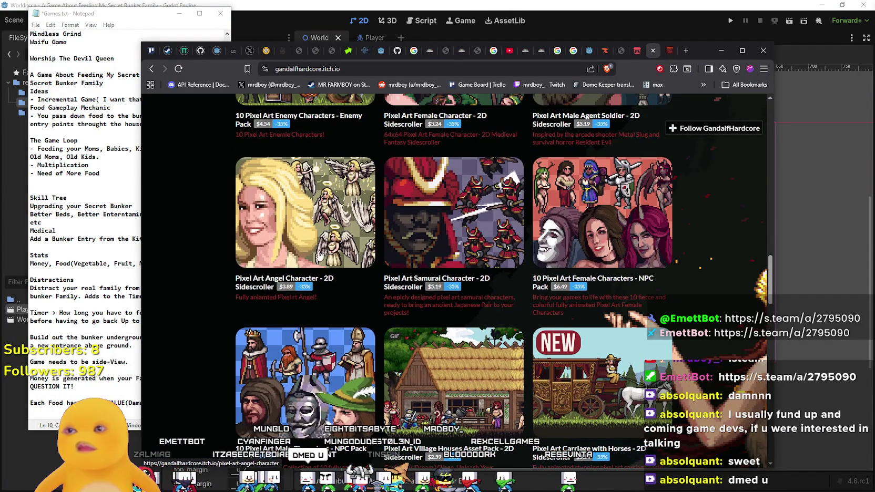
{"action": "scroll", "coordinate": [324, 251], "scroll_direction": "up", "scroll_amount": 3}
{"action": "scroll", "coordinate": [477, 243], "scroll_direction": "up", "scroll_amount": 4}
{"action": "scroll", "coordinate": [477, 243], "scroll_direction": "up", "scroll_amount": 12}
{"action": "scroll", "coordinate": [437, 377], "scroll_direction": "up", "scroll_amount": 2}
{"action": "scroll", "coordinate": [500, 265], "scroll_direction": "up", "scroll_amount": 3}
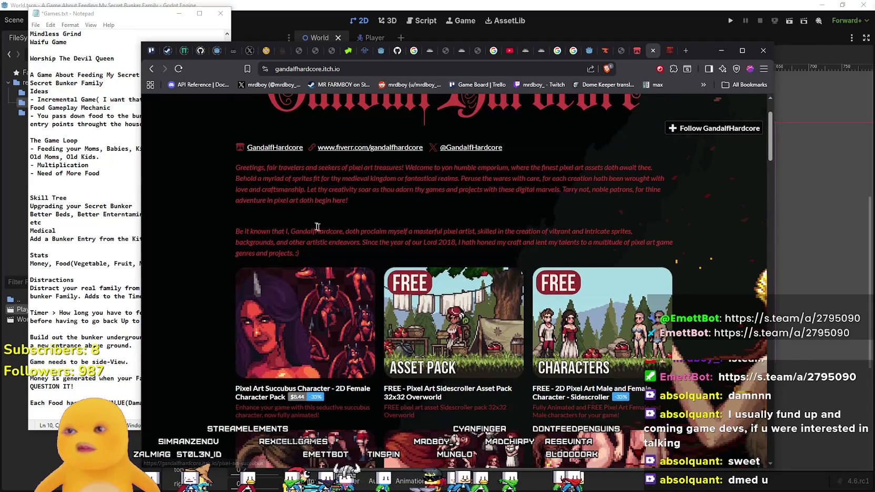
{"action": "scroll", "coordinate": [484, 299], "scroll_direction": "down", "scroll_amount": 12}
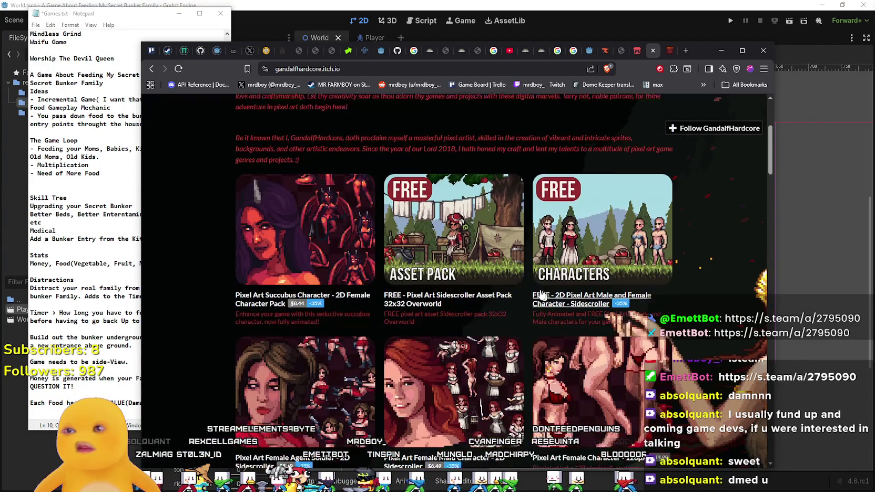
{"action": "scroll", "coordinate": [484, 299], "scroll_direction": "down", "scroll_amount": 8}
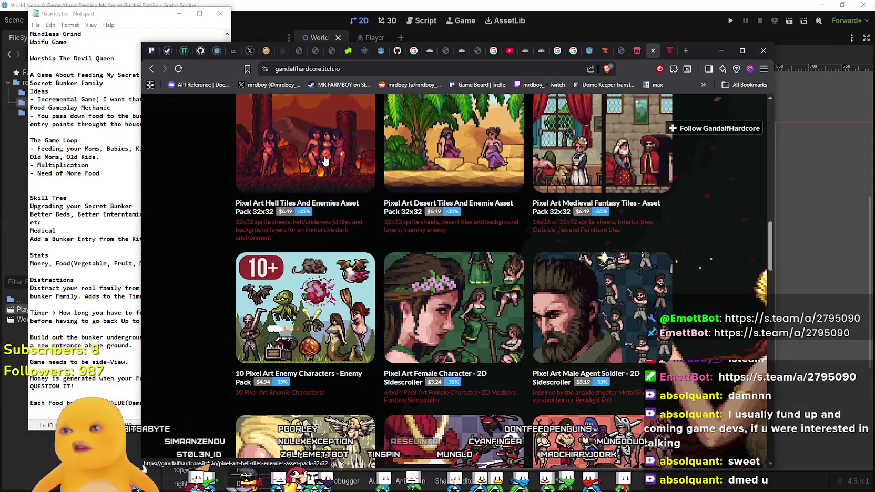
{"action": "scroll", "coordinate": [344, 367], "scroll_direction": "up", "scroll_amount": 1}
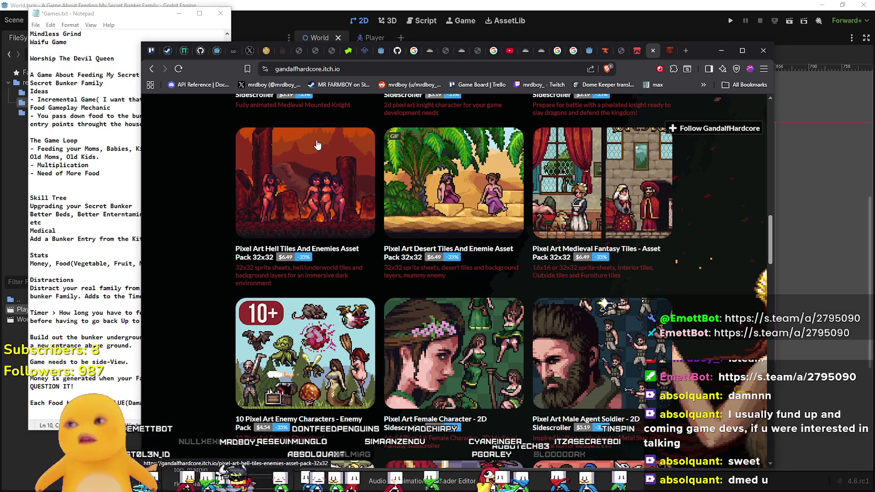
{"action": "left_click", "coordinate": [82, 58]}
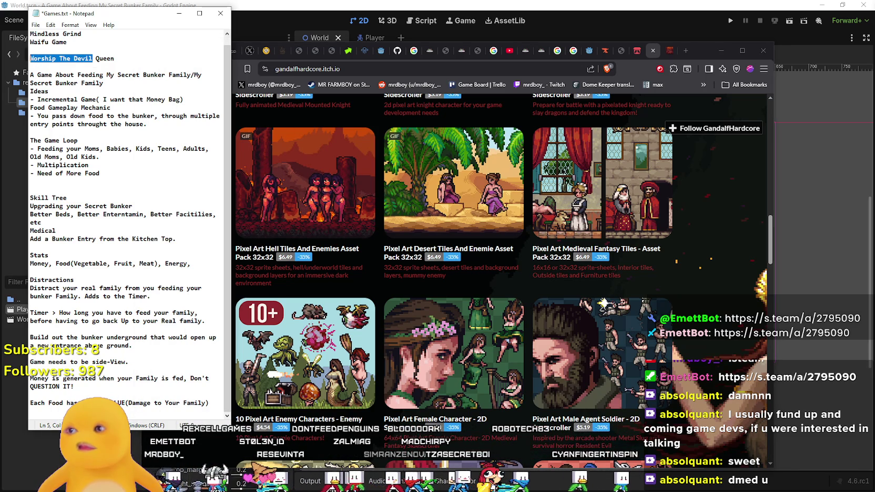
{"action": "left_click", "coordinate": [308, 209]}
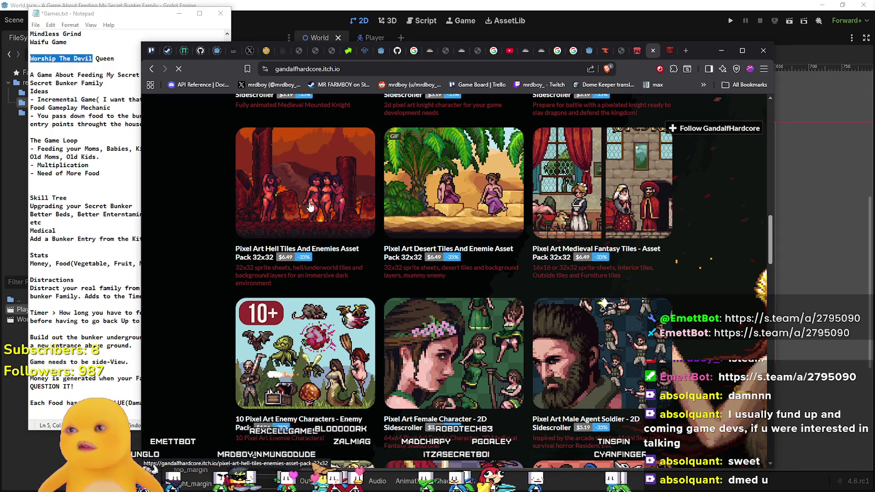
Enlarge a hell tileset screenshot for a closer look, then close it.
{"action": "scroll", "coordinate": [487, 344], "scroll_direction": "down", "scroll_amount": 10}
{"action": "scroll", "coordinate": [510, 333], "scroll_direction": "down", "scroll_amount": 6}
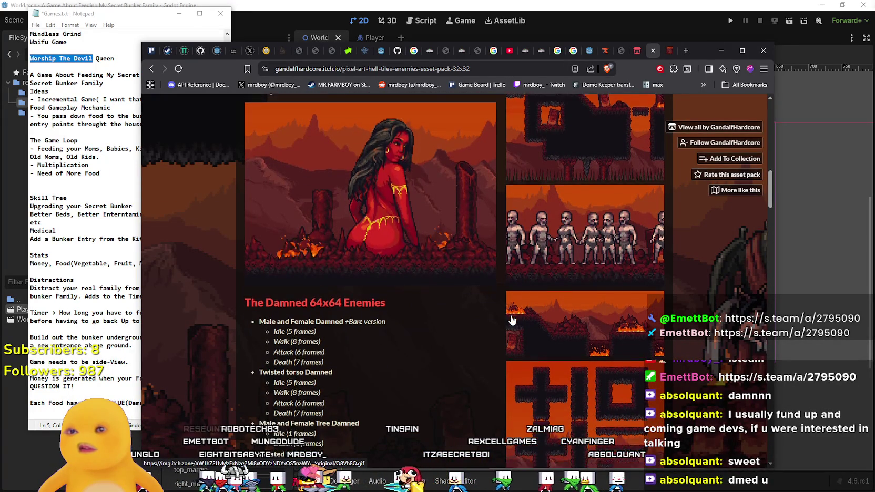
{"action": "scroll", "coordinate": [512, 319], "scroll_direction": "up", "scroll_amount": 3}
{"action": "scroll", "coordinate": [511, 318], "scroll_direction": "up", "scroll_amount": 1}
{"action": "left_click", "coordinate": [511, 318]}
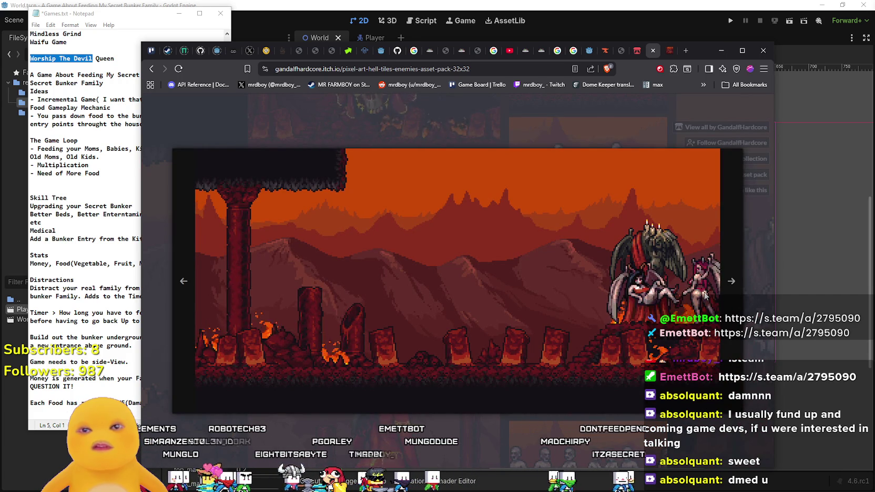
{"action": "left_click", "coordinate": [564, 140]}
Scroll back up to the top of the Hell Tiles pack page.
{"action": "scroll", "coordinate": [398, 277], "scroll_direction": "up", "scroll_amount": 5}
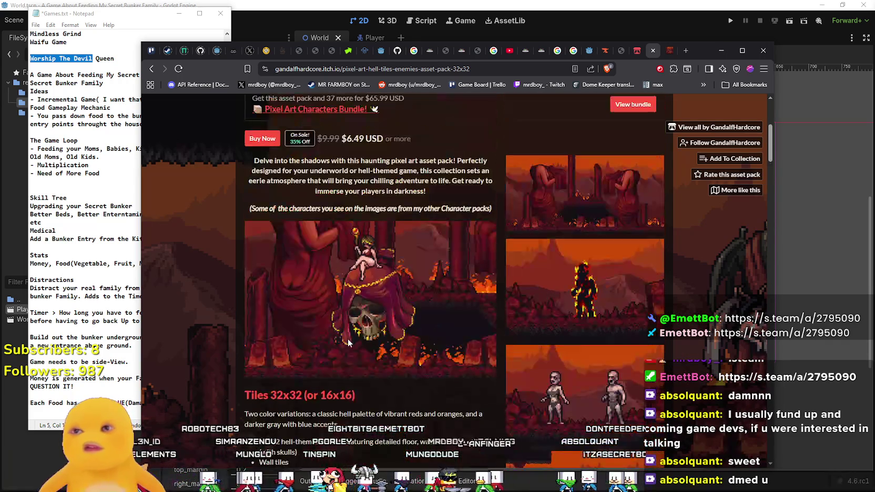
{"action": "scroll", "coordinate": [350, 331], "scroll_direction": "up", "scroll_amount": 3}
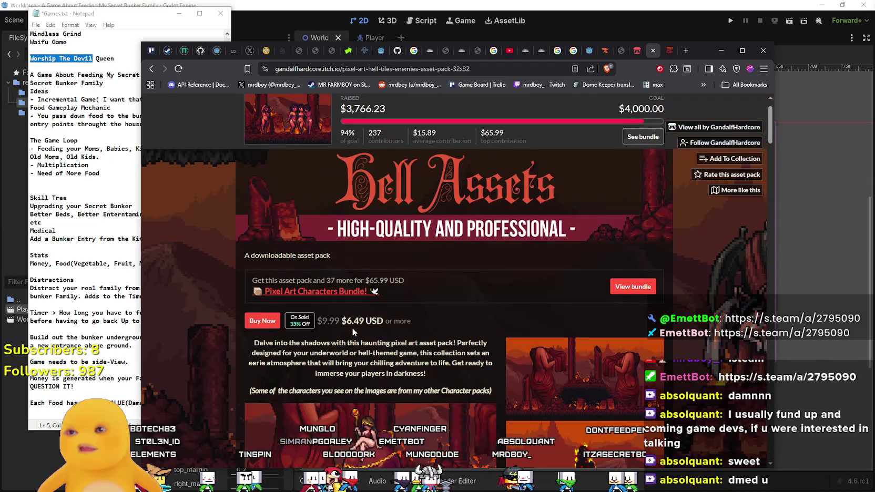
{"action": "scroll", "coordinate": [354, 326], "scroll_direction": "up", "scroll_amount": 1}
{"action": "scroll", "coordinate": [355, 323], "scroll_direction": "up", "scroll_amount": 1}
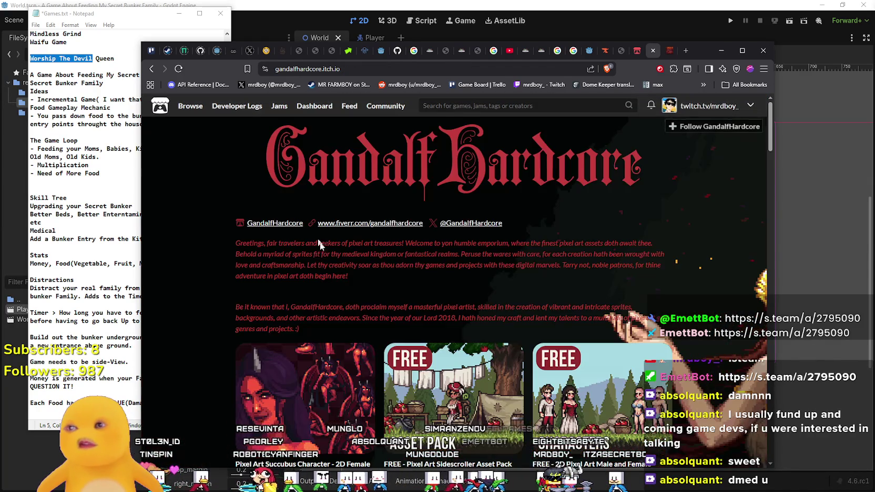
Scroll GandalfHardcore's creator page to the row with the 50+ NPC Characters pack.
{"action": "scroll", "coordinate": [370, 283], "scroll_direction": "down", "scroll_amount": 10}
{"action": "scroll", "coordinate": [586, 192], "scroll_direction": "up", "scroll_amount": 3}
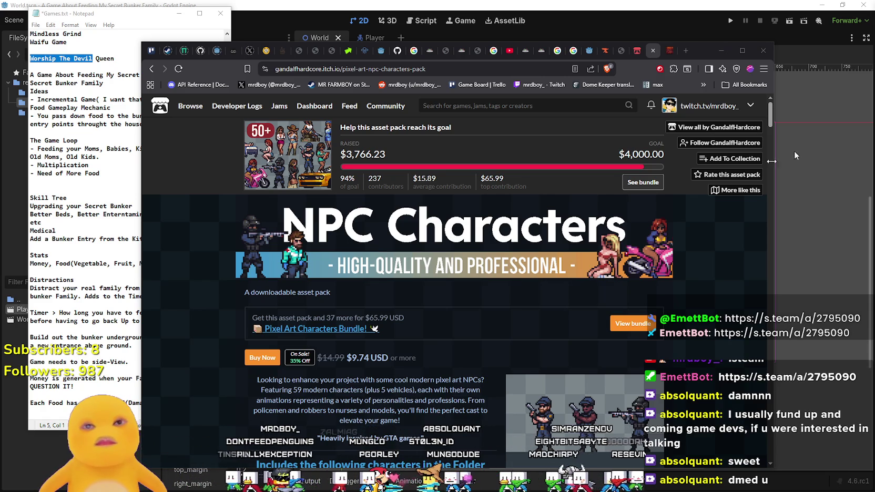
Scroll down the NPC Characters pack's character list, starting from Policewoman and SWAT.
{"action": "scroll", "coordinate": [453, 315], "scroll_direction": "down", "scroll_amount": 8}
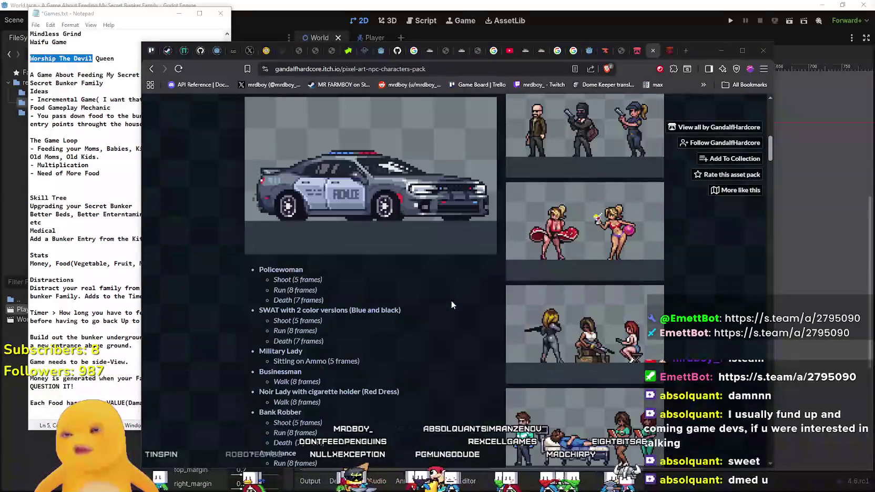
{"action": "scroll", "coordinate": [448, 280], "scroll_direction": "down", "scroll_amount": 1}
{"action": "scroll", "coordinate": [450, 281], "scroll_direction": "down", "scroll_amount": 7}
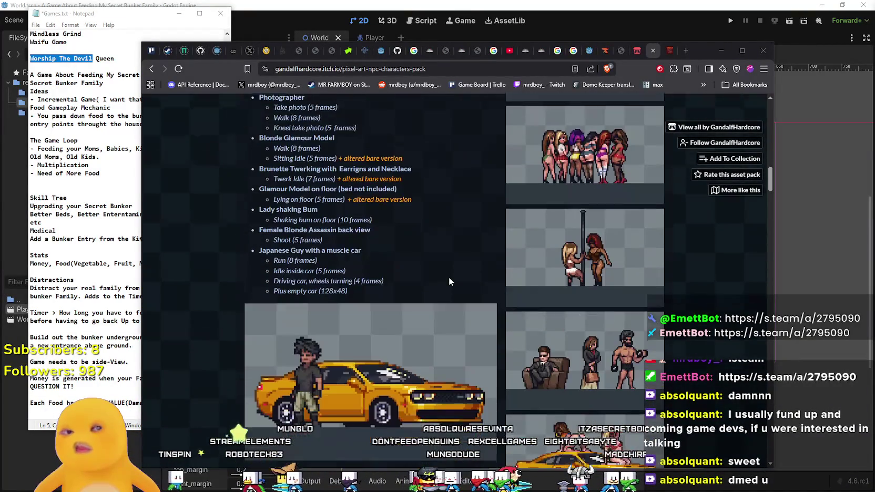
{"action": "scroll", "coordinate": [450, 279], "scroll_direction": "down", "scroll_amount": 4}
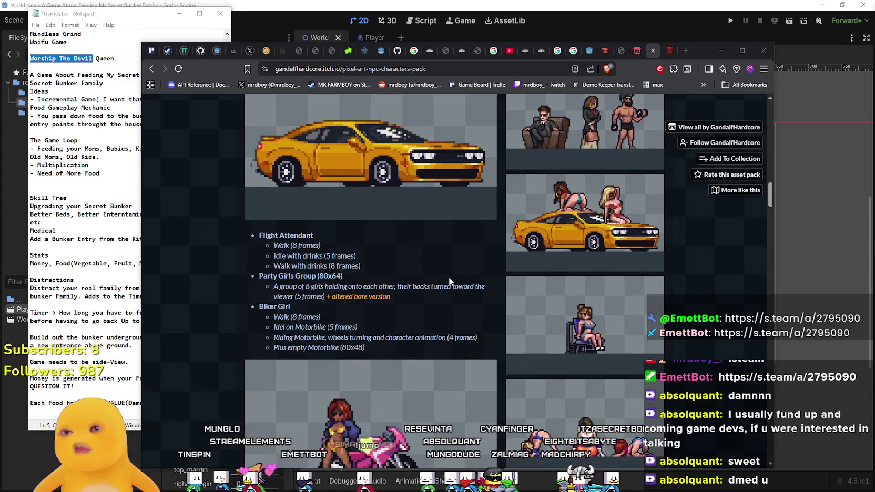
{"action": "scroll", "coordinate": [449, 278], "scroll_direction": "down", "scroll_amount": 5}
{"action": "scroll", "coordinate": [448, 276], "scroll_direction": "up", "scroll_amount": 5}
{"action": "scroll", "coordinate": [448, 276], "scroll_direction": "down", "scroll_amount": 5}
{"action": "scroll", "coordinate": [448, 277], "scroll_direction": "up", "scroll_amount": 1}
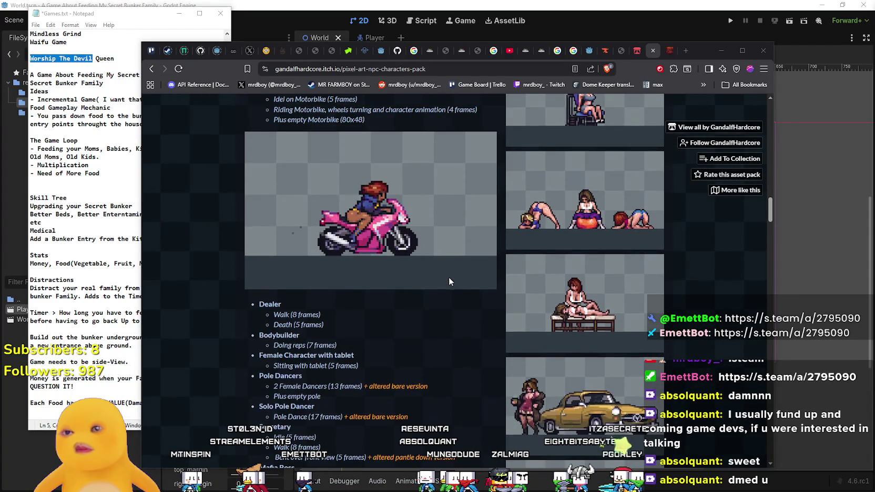
{"action": "scroll", "coordinate": [449, 276], "scroll_direction": "down", "scroll_amount": 4}
{"action": "scroll", "coordinate": [448, 276], "scroll_direction": "down", "scroll_amount": 11}
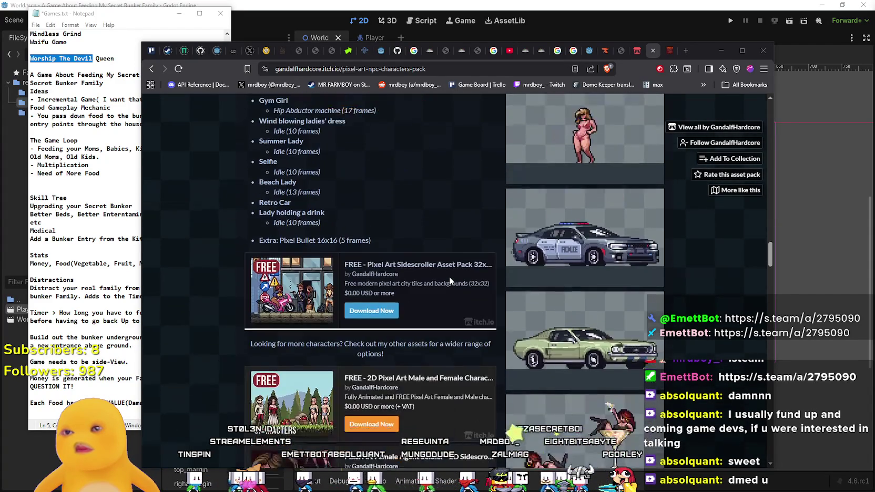
{"action": "scroll", "coordinate": [449, 277], "scroll_direction": "down", "scroll_amount": 15}
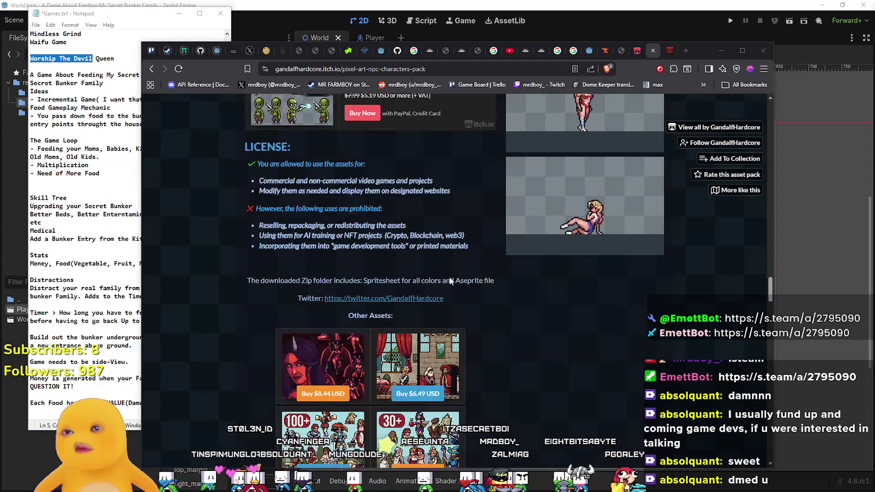
{"action": "scroll", "coordinate": [449, 277], "scroll_direction": "down", "scroll_amount": 3}
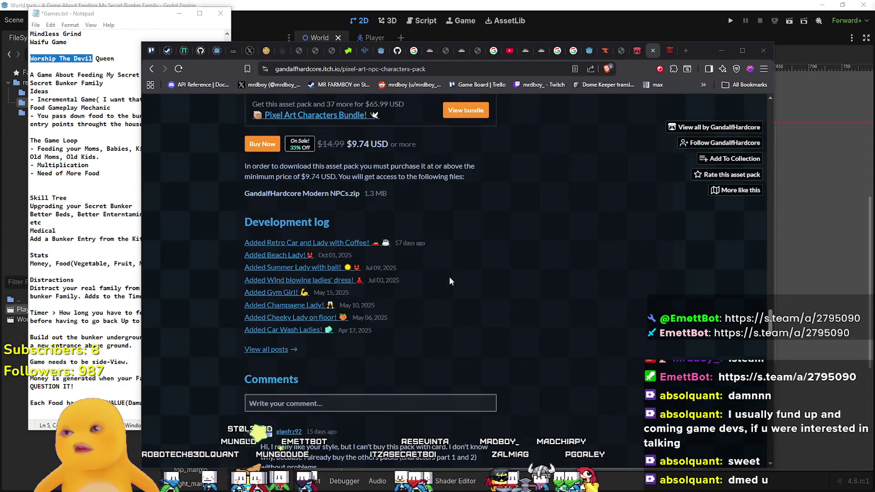
{"action": "scroll", "coordinate": [449, 277], "scroll_direction": "down", "scroll_amount": 5}
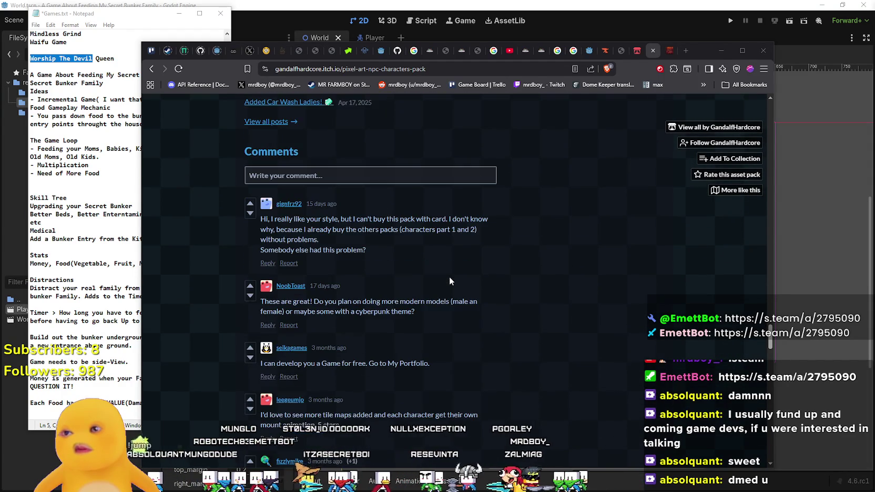
Reach the muscle-car driver and enlarge the yellow car sprite preview, then close it.
{"action": "mouse_move", "coordinate": [768, 341]}
{"action": "left_mouse_down"}
{"action": "mouse_move", "coordinate": [769, 362]}
{"action": "mouse_move", "coordinate": [760, 109]}
{"action": "mouse_move", "coordinate": [744, 258]}
{"action": "left_mouse_up"}
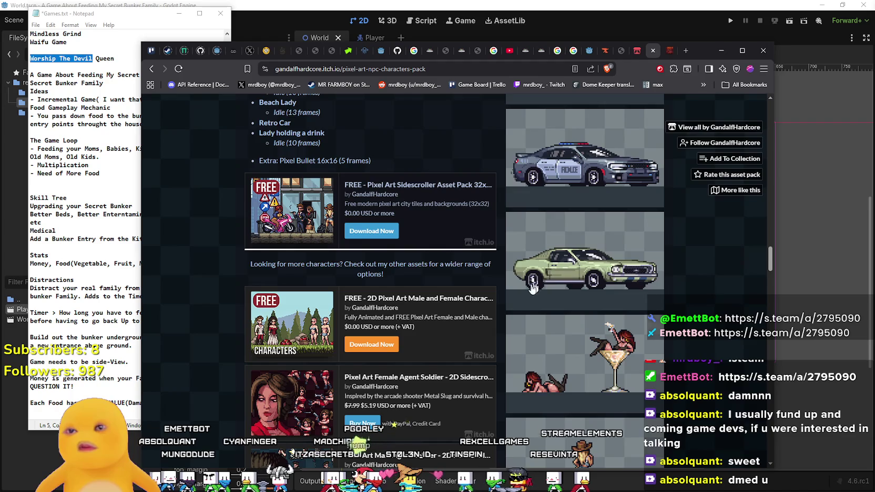
{"action": "scroll", "coordinate": [520, 320], "scroll_direction": "down", "scroll_amount": 5}
{"action": "scroll", "coordinate": [536, 297], "scroll_direction": "up", "scroll_amount": 8}
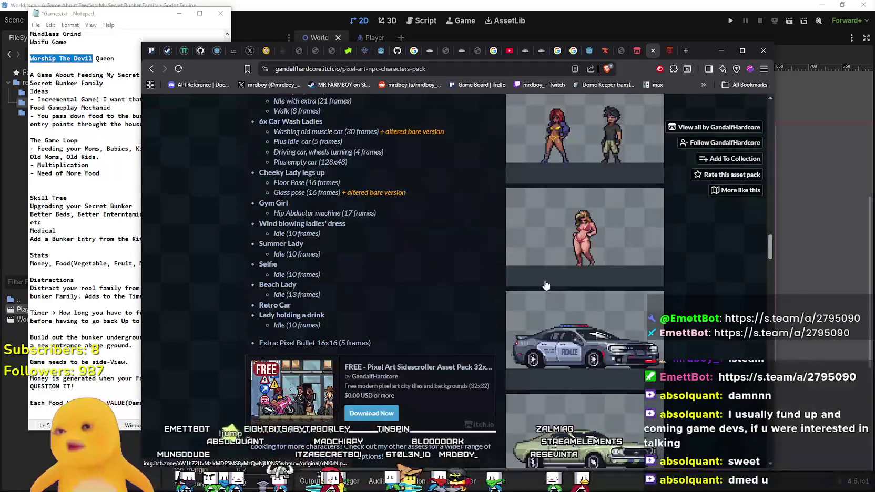
{"action": "scroll", "coordinate": [545, 285], "scroll_direction": "up", "scroll_amount": 4}
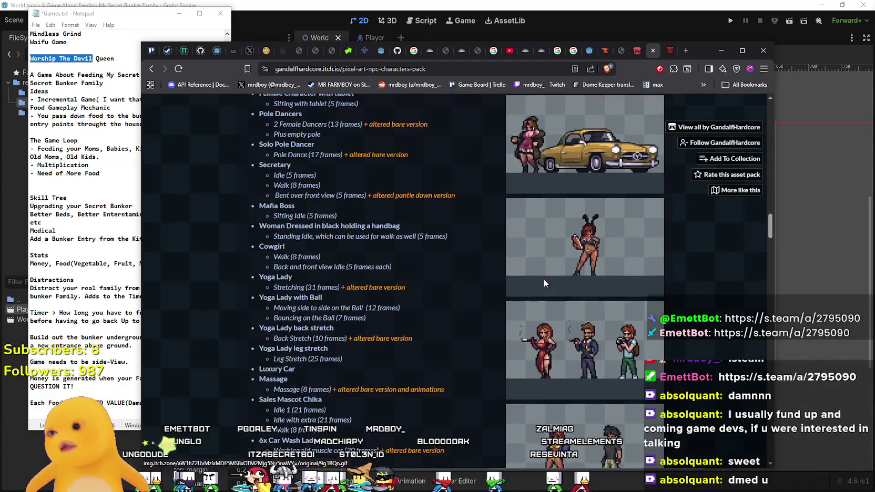
{"action": "scroll", "coordinate": [544, 284], "scroll_direction": "down", "scroll_amount": 10}
{"action": "scroll", "coordinate": [544, 285], "scroll_direction": "up", "scroll_amount": 2}
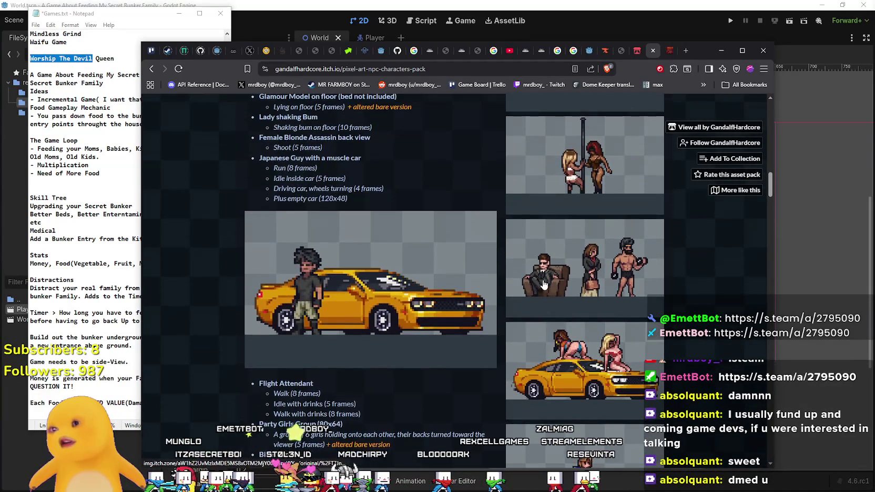
{"action": "left_click", "coordinate": [598, 351]}
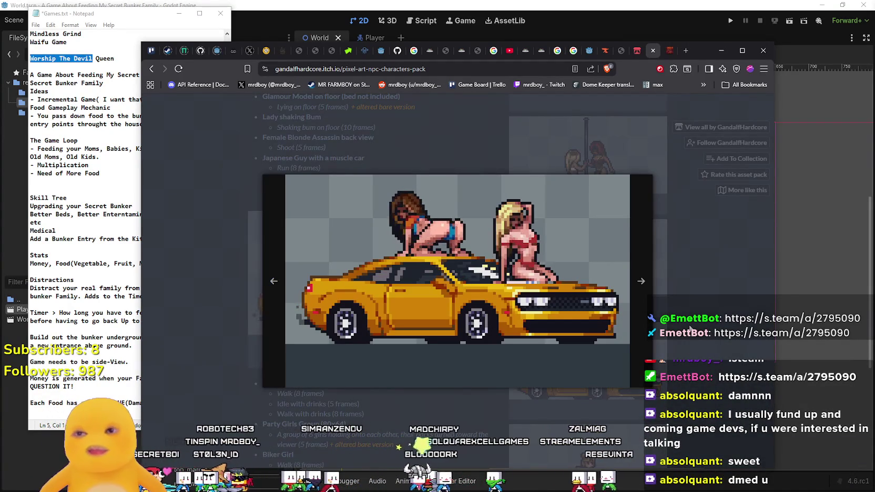
{"action": "left_click", "coordinate": [678, 298]}
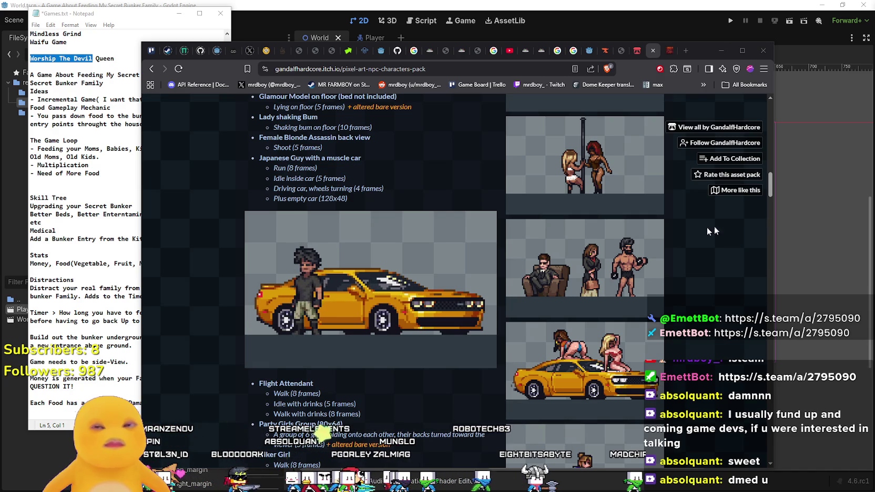
Scroll back up to the pack's banner, funding bar and Buy Now section.
{"action": "scroll", "coordinate": [492, 240], "scroll_direction": "up", "scroll_amount": 3}
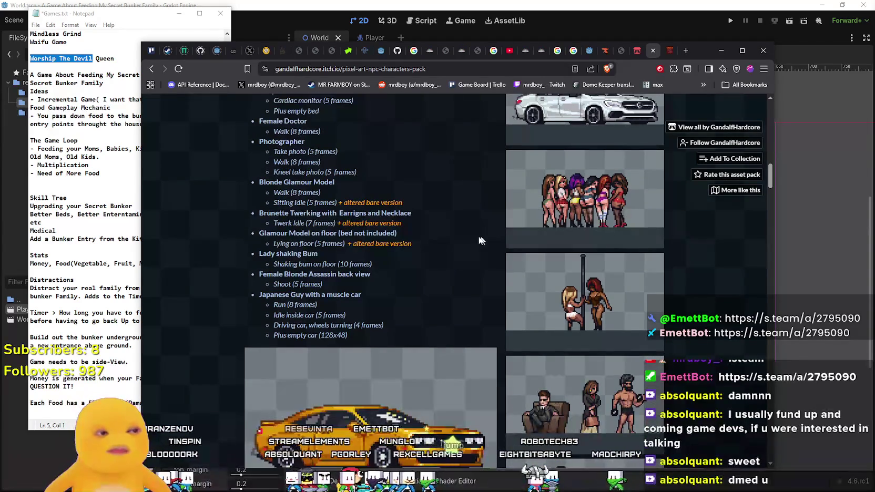
{"action": "scroll", "coordinate": [492, 240], "scroll_direction": "up", "scroll_amount": 5}
{"action": "scroll", "coordinate": [422, 263], "scroll_direction": "up", "scroll_amount": 2}
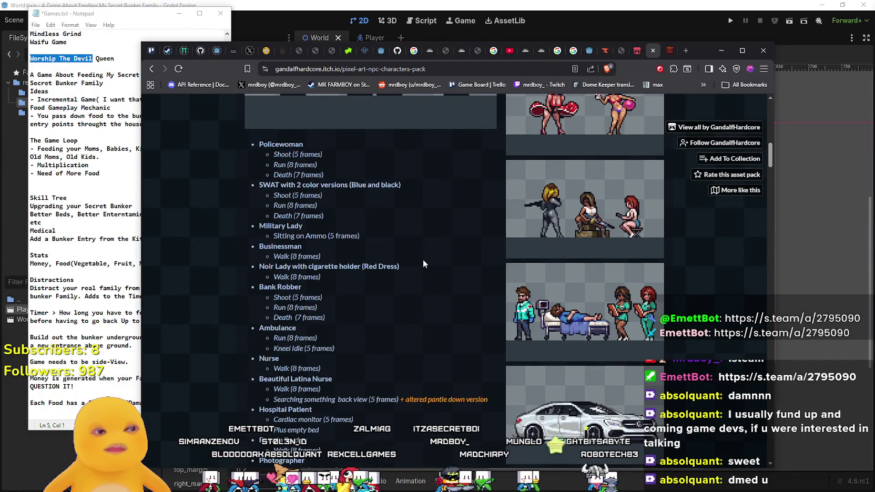
{"action": "scroll", "coordinate": [424, 263], "scroll_direction": "up", "scroll_amount": 10}
{"action": "scroll", "coordinate": [422, 259], "scroll_direction": "up", "scroll_amount": 4}
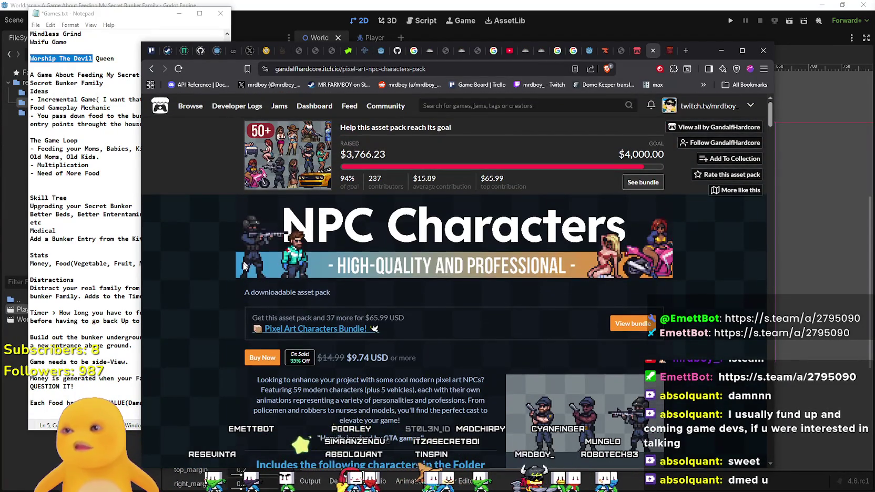
{"action": "scroll", "coordinate": [251, 262], "scroll_direction": "down", "scroll_amount": 4}
{"action": "scroll", "coordinate": [249, 285], "scroll_direction": "up", "scroll_amount": 4}
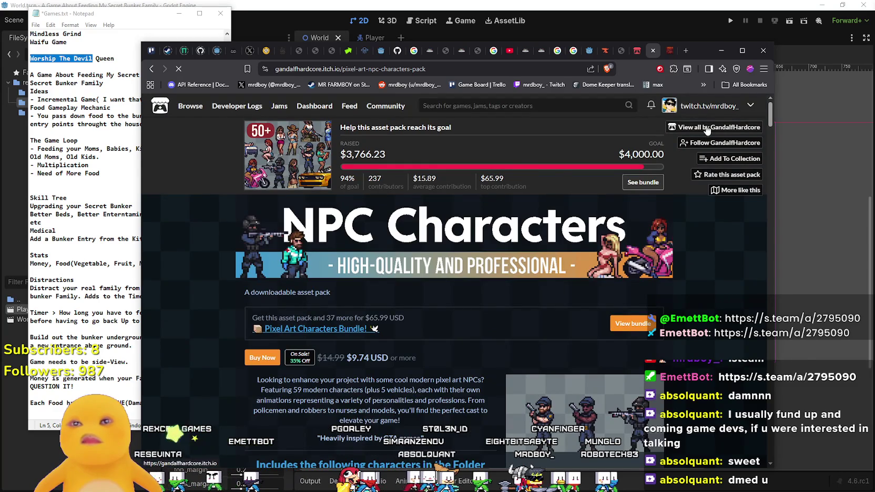
Scroll through the creator's product grid of pixel art asset packs.
{"action": "scroll", "coordinate": [324, 293], "scroll_direction": "down", "scroll_amount": 10}
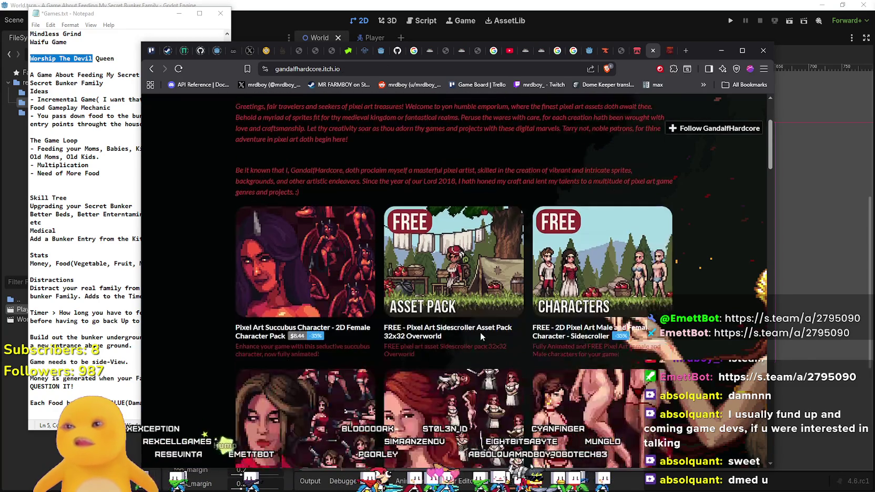
{"action": "scroll", "coordinate": [415, 271], "scroll_direction": "down", "scroll_amount": 13}
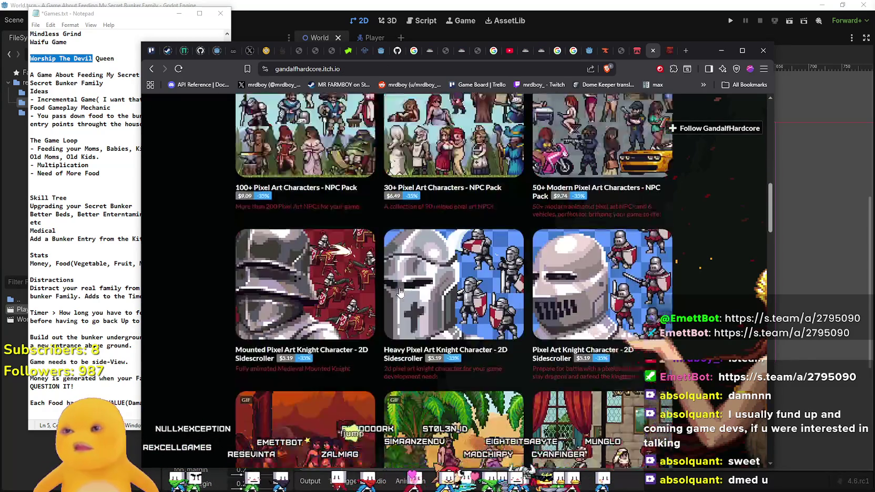
{"action": "scroll", "coordinate": [415, 271], "scroll_direction": "down", "scroll_amount": 13}
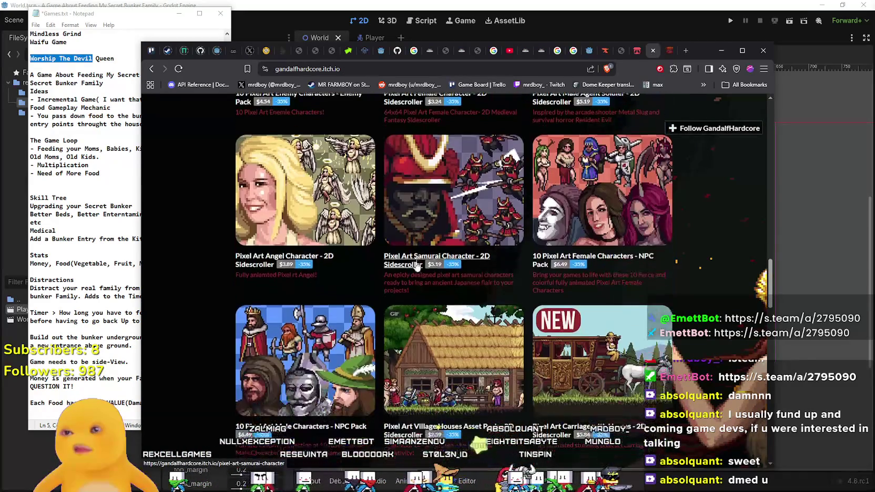
{"action": "scroll", "coordinate": [416, 265], "scroll_direction": "down", "scroll_amount": 5}
{"action": "scroll", "coordinate": [485, 366], "scroll_direction": "up", "scroll_amount": 10}
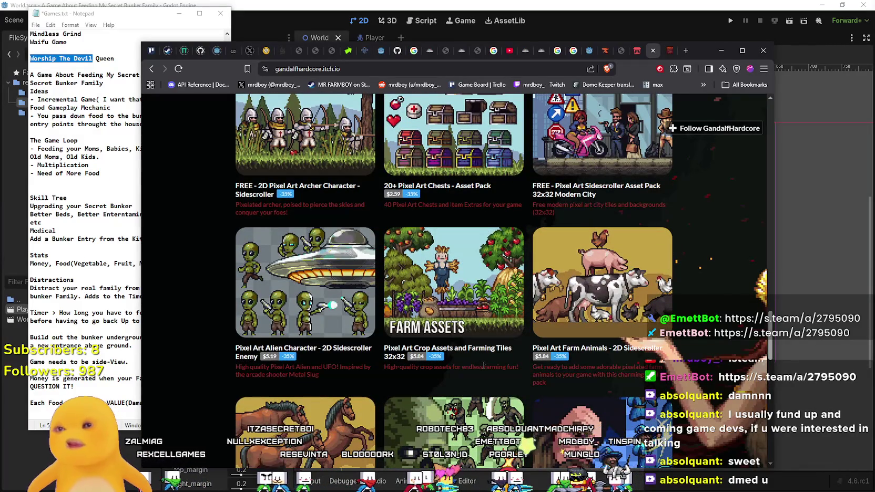
{"action": "scroll", "coordinate": [377, 324], "scroll_direction": "down", "scroll_amount": 9}
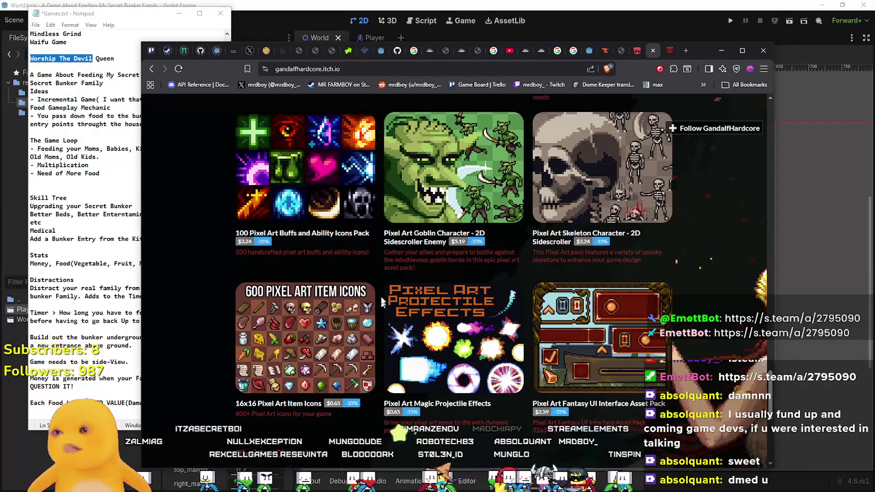
{"action": "scroll", "coordinate": [382, 306], "scroll_direction": "down", "scroll_amount": 6}
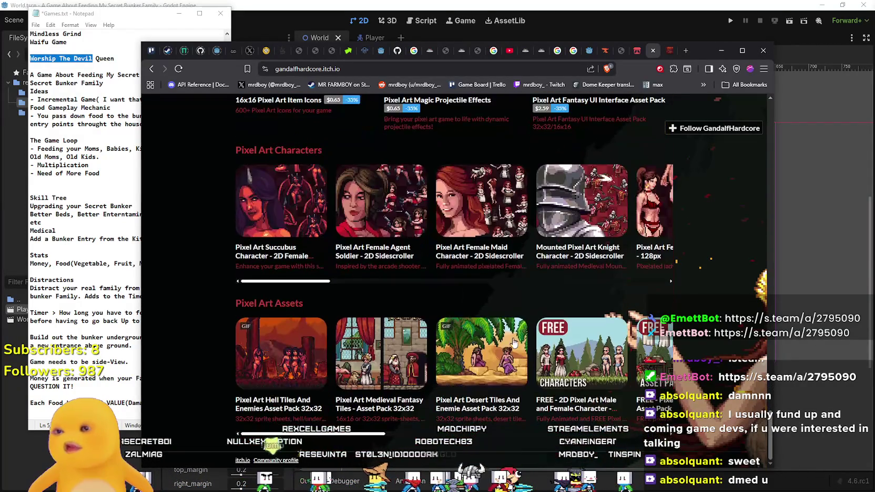
Glance at the game design notes, then return to the side-scroller assets listing.
{"action": "left_click", "coordinate": [123, 230]}
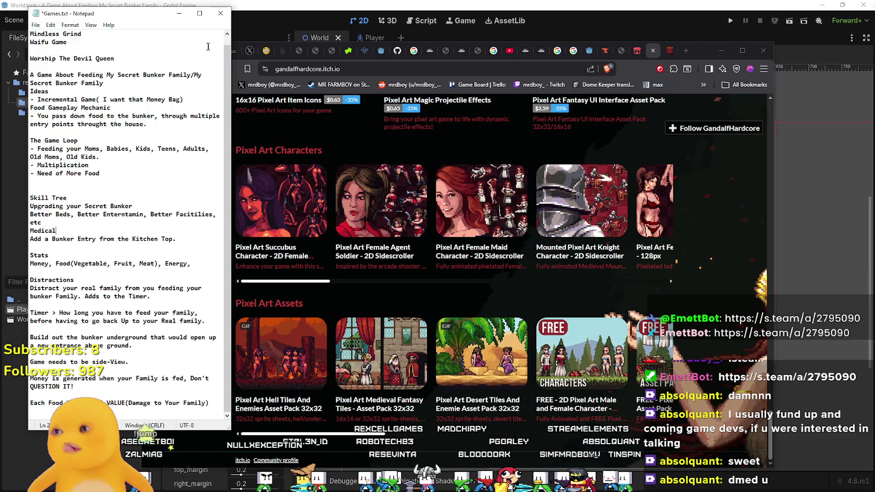
{"action": "left_click", "coordinate": [253, 157]}
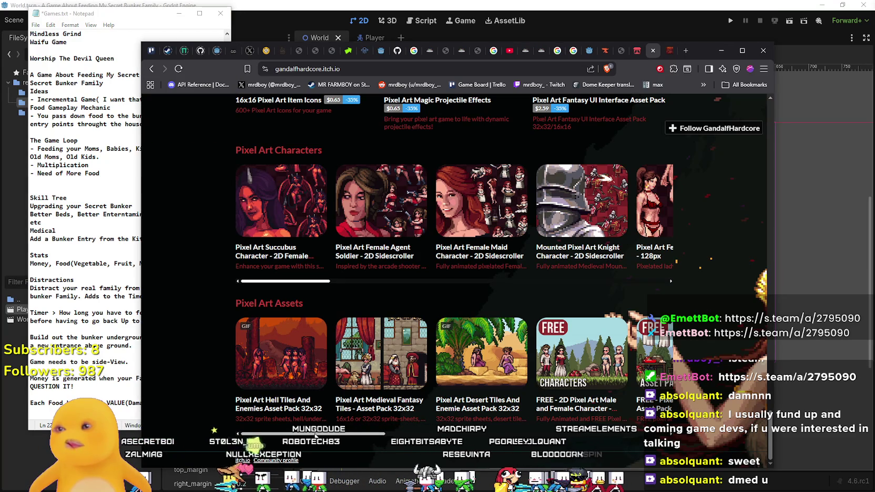
{"action": "left_click", "coordinate": [636, 50]}
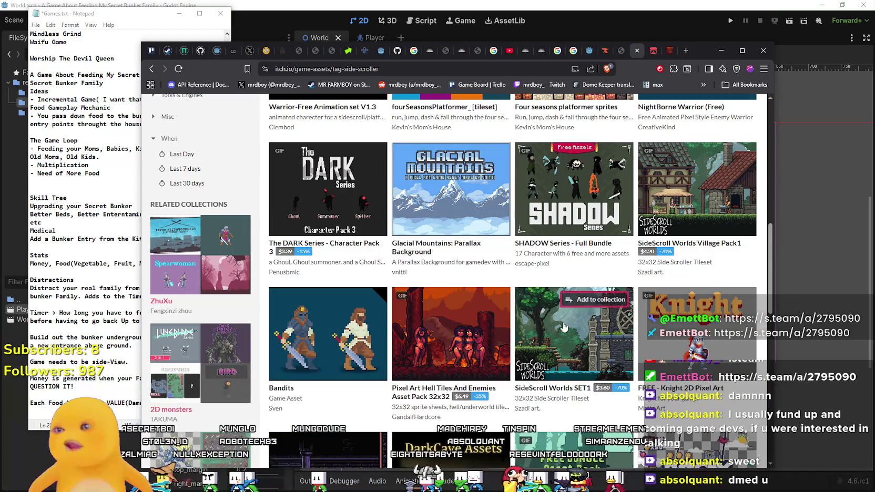
Scroll down the side-scroller asset grid past packs like The DARK Series and Martial Hero 3.
{"action": "scroll", "coordinate": [569, 279], "scroll_direction": "down", "scroll_amount": 3}
{"action": "scroll", "coordinate": [568, 278], "scroll_direction": "down", "scroll_amount": 5}
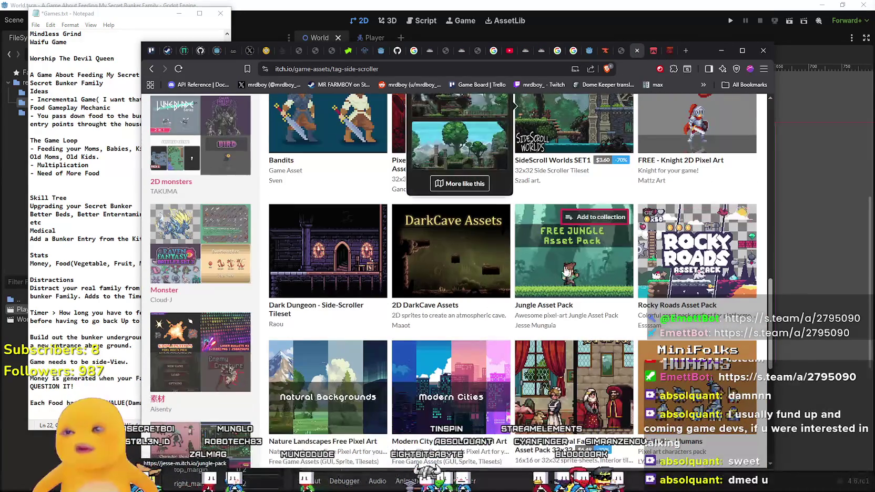
{"action": "scroll", "coordinate": [549, 264], "scroll_direction": "down", "scroll_amount": 1}
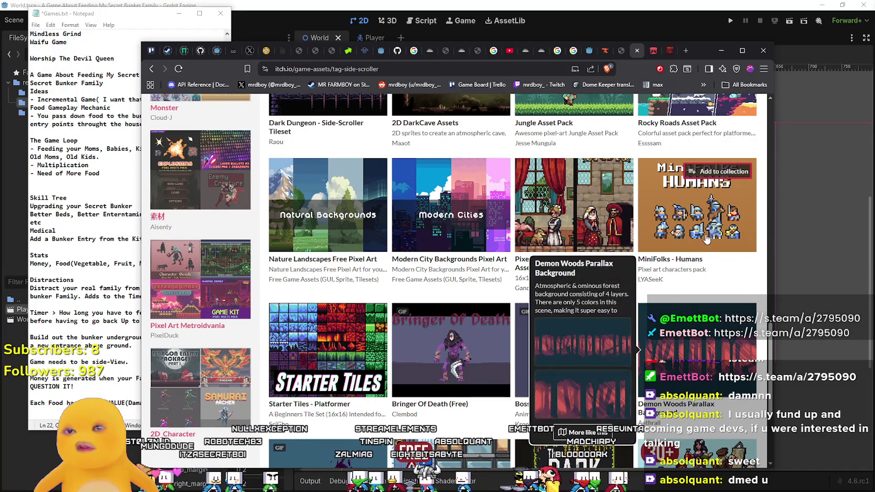
{"action": "scroll", "coordinate": [697, 235], "scroll_direction": "down", "scroll_amount": 6}
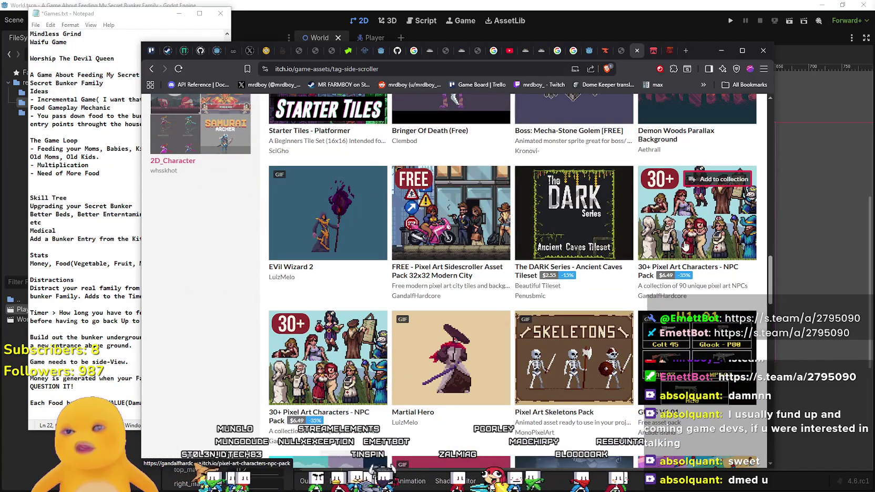
{"action": "scroll", "coordinate": [699, 237], "scroll_direction": "up", "scroll_amount": 10}
{"action": "scroll", "coordinate": [699, 326], "scroll_direction": "up", "scroll_amount": 5}
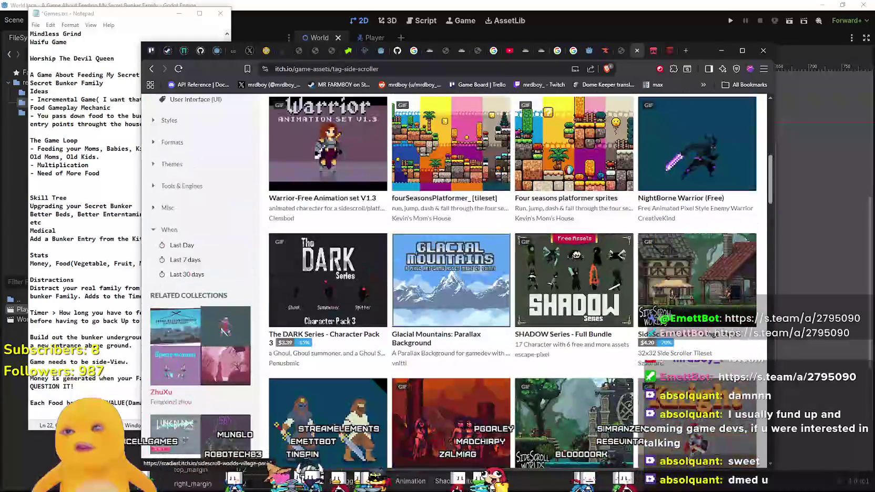
{"action": "scroll", "coordinate": [426, 315], "scroll_direction": "down", "scroll_amount": 3}
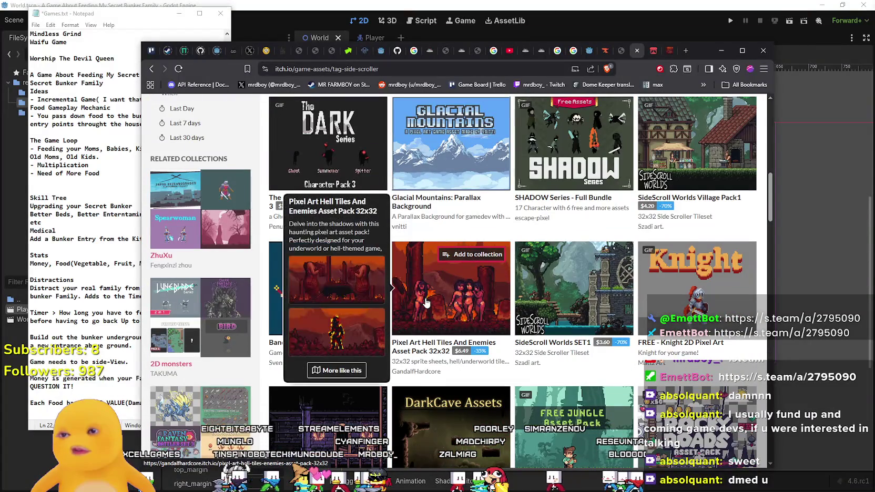
{"action": "scroll", "coordinate": [545, 364], "scroll_direction": "down", "scroll_amount": 10}
{"action": "scroll", "coordinate": [545, 363], "scroll_direction": "down", "scroll_amount": 2}
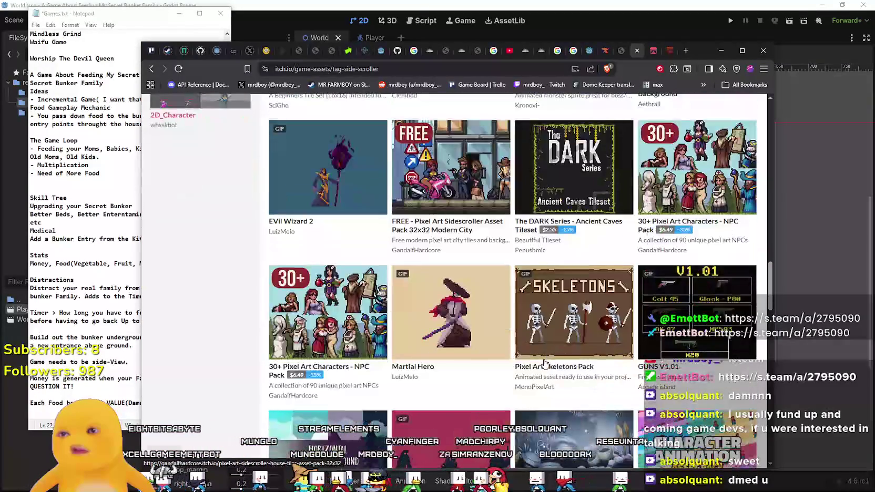
{"action": "scroll", "coordinate": [545, 363], "scroll_direction": "down", "scroll_amount": 7}
{"action": "scroll", "coordinate": [545, 362], "scroll_direction": "down", "scroll_amount": 7}
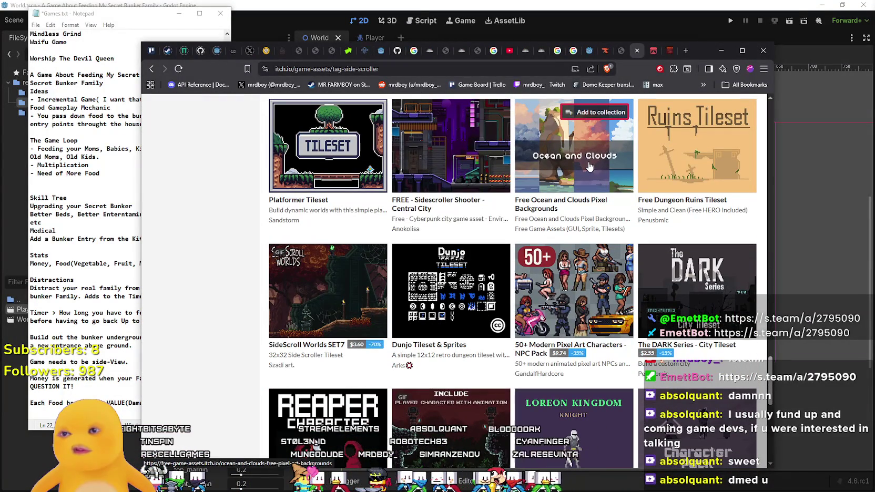
{"action": "scroll", "coordinate": [590, 174], "scroll_direction": "down", "scroll_amount": 7}
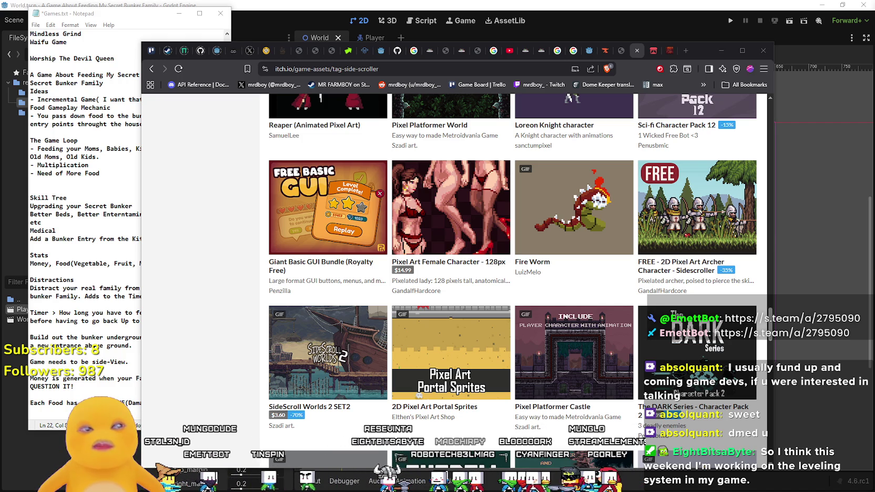
{"action": "scroll", "coordinate": [451, 184], "scroll_direction": "down", "scroll_amount": 3}
Open the Free Pixel Art Street Backgrounds pack in a new tab.
{"action": "mouse_move", "coordinate": [770, 339]}
{"action": "left_mouse_down"}
{"action": "mouse_move", "coordinate": [770, 347]}
{"action": "mouse_move", "coordinate": [774, 341]}
{"action": "left_mouse_up"}
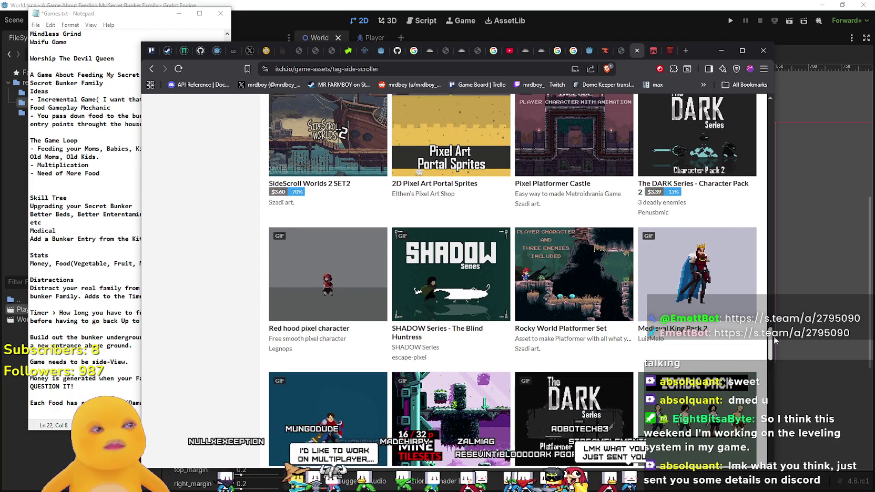
{"action": "left_click_drag", "start_coordinate": [773, 341], "coordinate": [775, 328]}
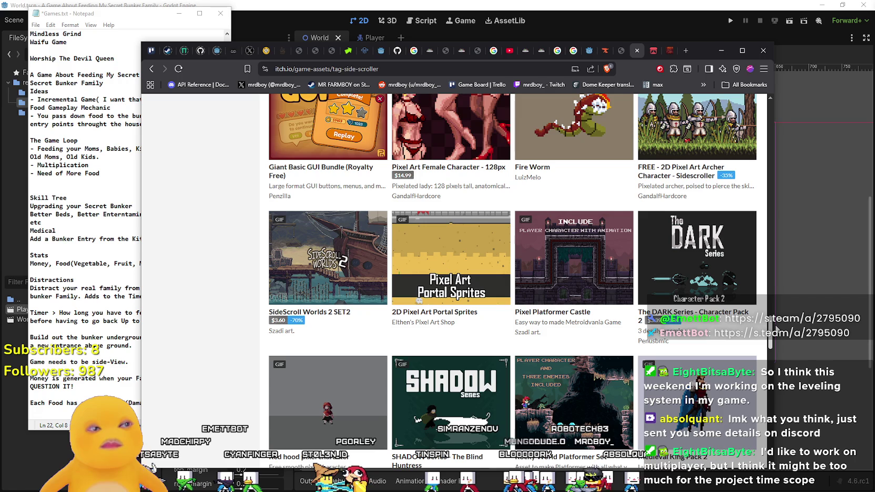
{"action": "left_click_drag", "start_coordinate": [776, 328], "coordinate": [768, 348]}
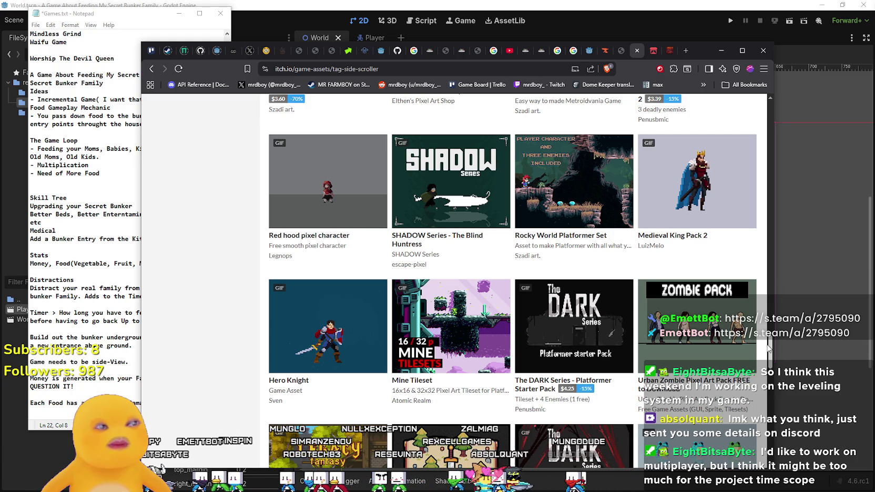
{"action": "scroll", "coordinate": [768, 348], "scroll_direction": "up", "scroll_amount": 1}
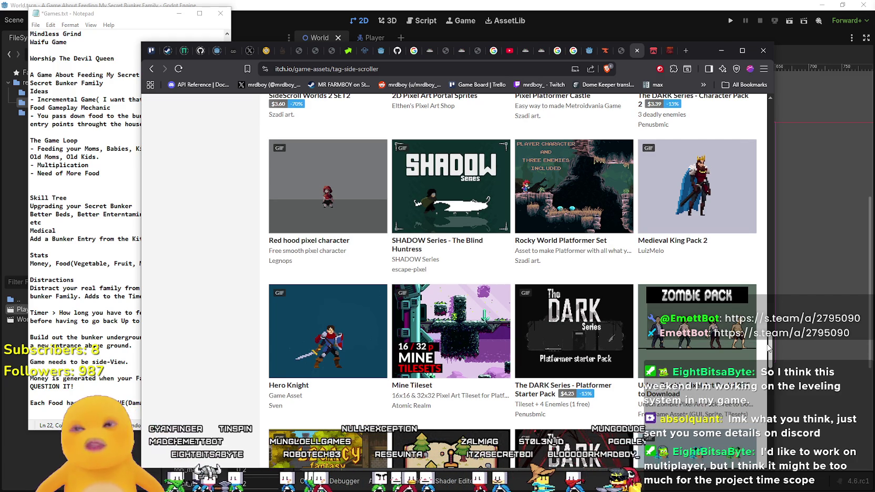
{"action": "scroll", "coordinate": [768, 348], "scroll_direction": "down", "scroll_amount": 5}
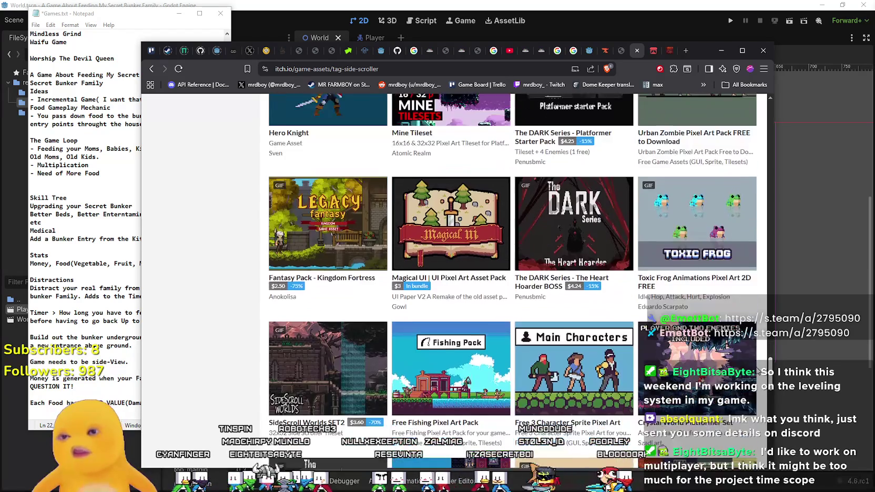
{"action": "scroll", "coordinate": [757, 370], "scroll_direction": "down", "scroll_amount": 4}
{"action": "scroll", "coordinate": [686, 324], "scroll_direction": "up", "scroll_amount": 1}
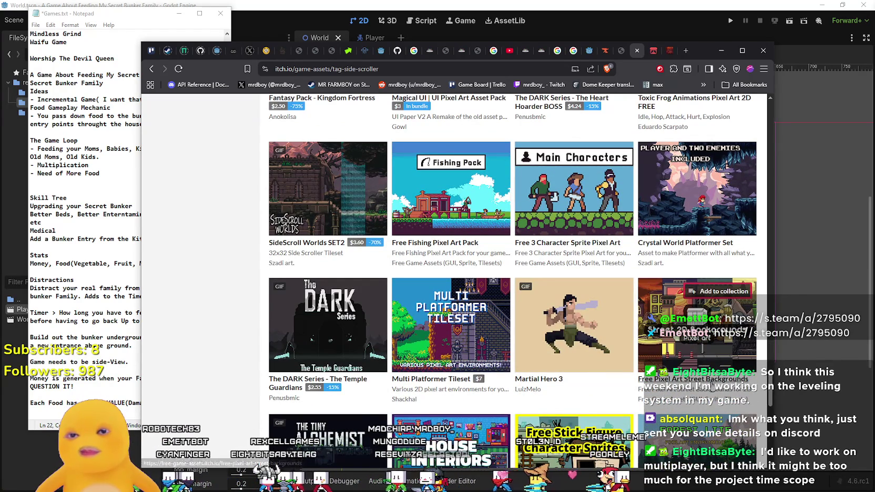
{"action": "right_click", "coordinate": [709, 382]}
{"action": "left_click", "coordinate": [758, 226]}
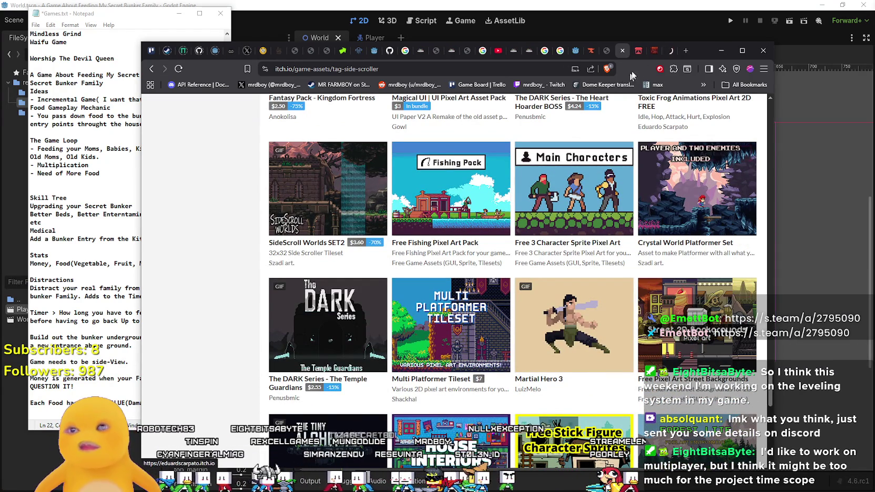
Open the Game City Backgrounds Pixel Art pack ($0.60, 90% off) in a new tab and view it.
{"action": "scroll", "coordinate": [591, 219], "scroll_direction": "down", "scroll_amount": 3}
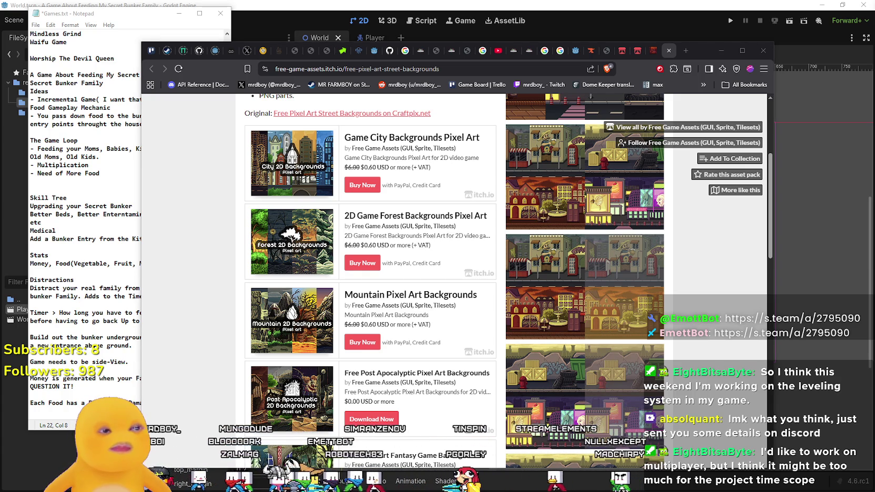
{"action": "scroll", "coordinate": [449, 329], "scroll_direction": "up", "scroll_amount": 4}
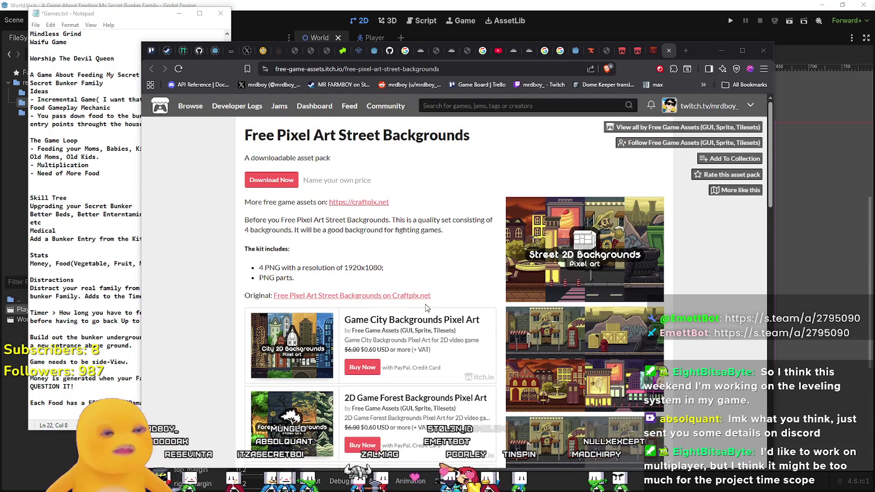
{"action": "scroll", "coordinate": [417, 312], "scroll_direction": "down", "scroll_amount": 3}
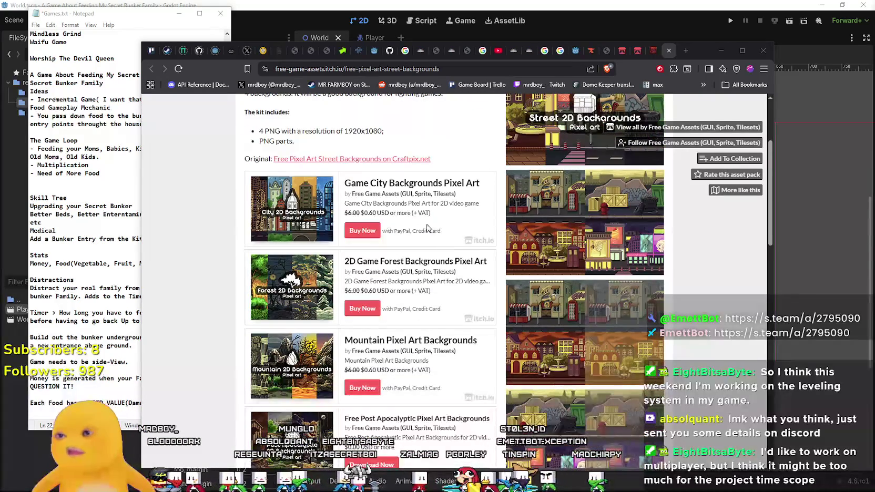
{"action": "scroll", "coordinate": [408, 211], "scroll_direction": "down", "scroll_amount": 2}
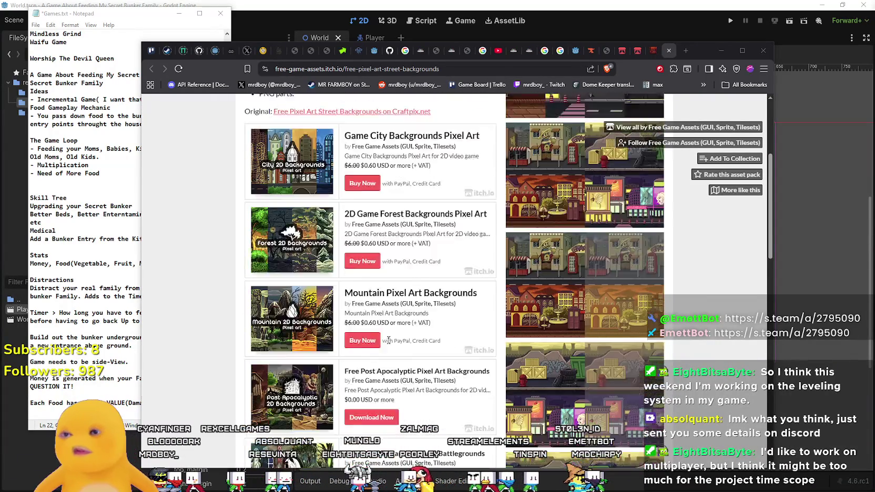
{"action": "scroll", "coordinate": [415, 249], "scroll_direction": "up", "scroll_amount": 2}
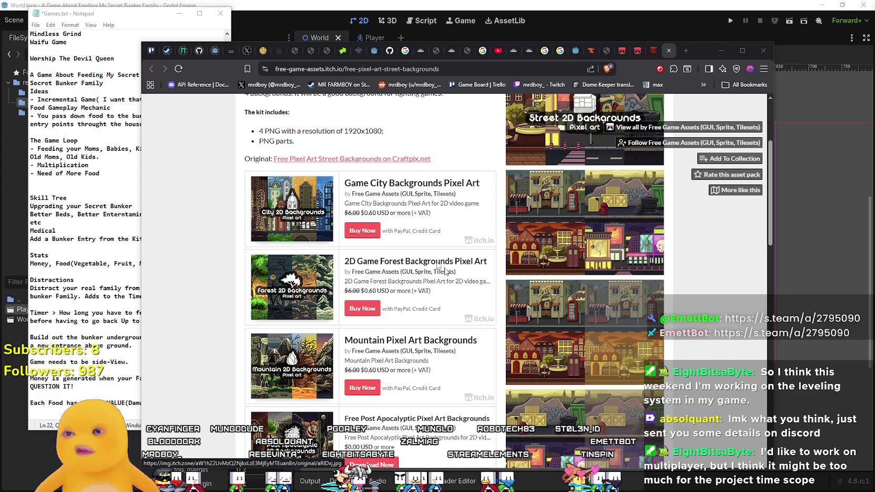
{"action": "right_click", "coordinate": [397, 184]}
{"action": "left_click", "coordinate": [452, 192]}
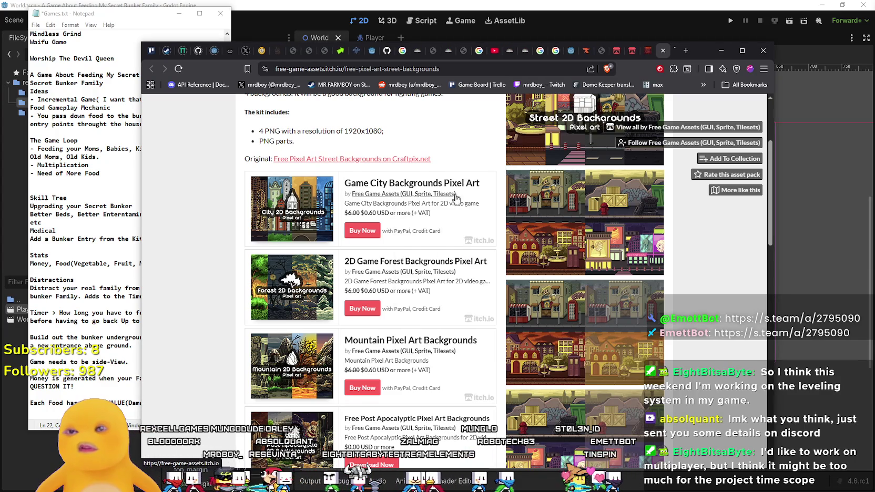
{"action": "scroll", "coordinate": [432, 242], "scroll_direction": "down", "scroll_amount": 5}
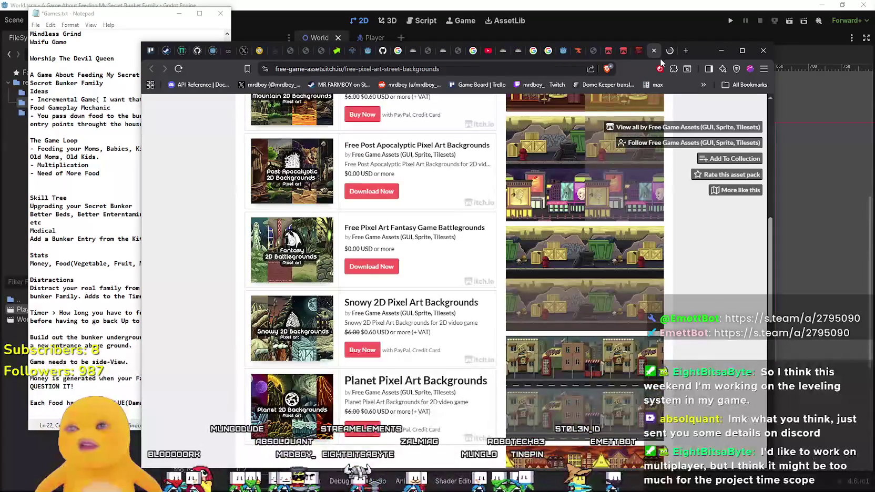
{"action": "left_click", "coordinate": [666, 53]}
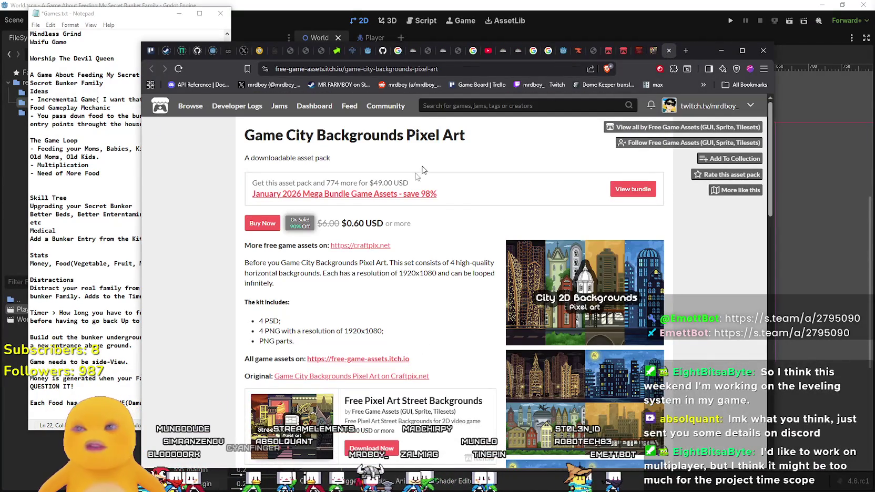
{"action": "scroll", "coordinate": [430, 385], "scroll_direction": "down", "scroll_amount": 2}
{"action": "scroll", "coordinate": [430, 386], "scroll_direction": "down", "scroll_amount": 10}
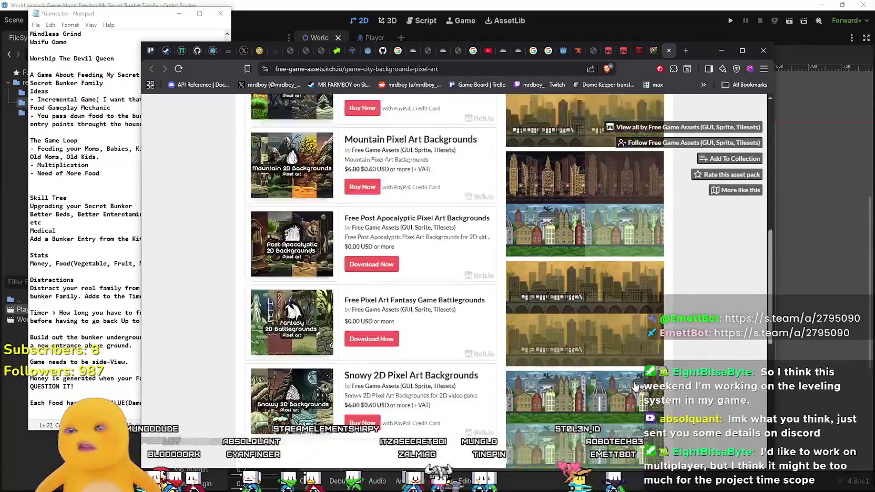
{"action": "scroll", "coordinate": [595, 237], "scroll_direction": "down", "scroll_amount": 4}
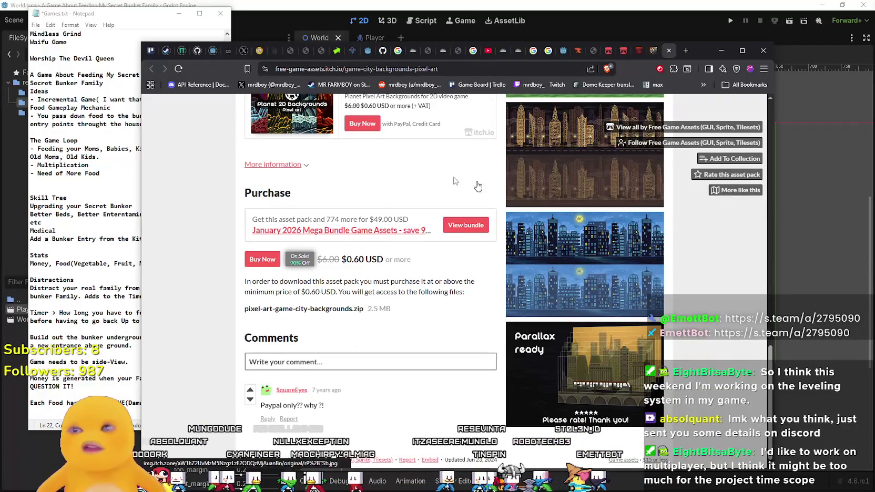
{"action": "scroll", "coordinate": [566, 407], "scroll_direction": "up", "scroll_amount": 11}
{"action": "scroll", "coordinate": [582, 387], "scroll_direction": "up", "scroll_amount": 2}
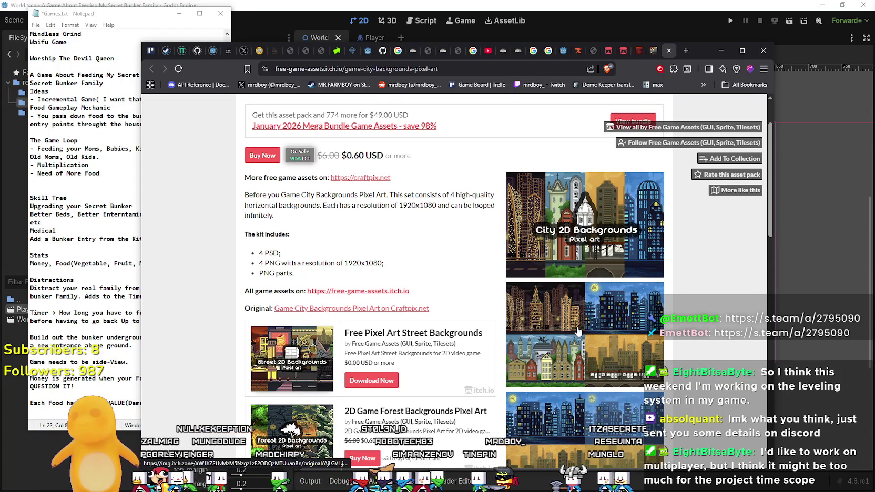
{"action": "scroll", "coordinate": [577, 327], "scroll_direction": "up", "scroll_amount": 1}
{"action": "scroll", "coordinate": [578, 327], "scroll_direction": "down", "scroll_amount": 9}
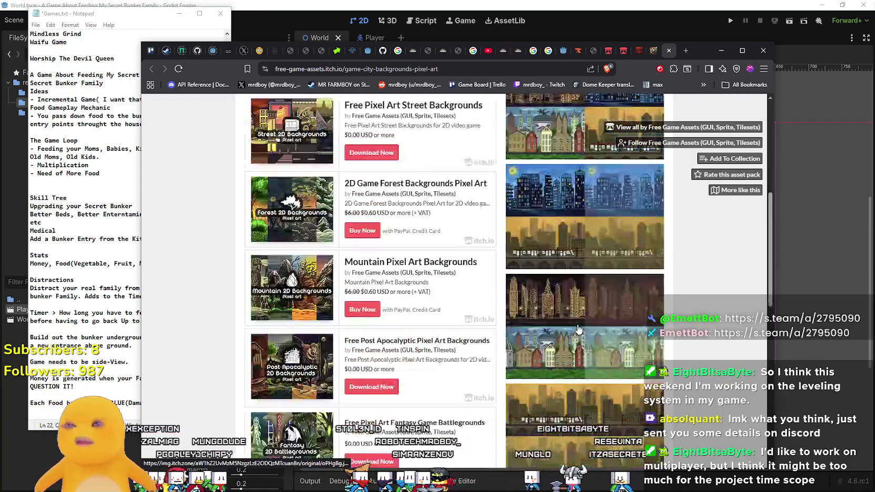
{"action": "scroll", "coordinate": [577, 323], "scroll_direction": "down", "scroll_amount": 1}
{"action": "left_click", "coordinate": [586, 300]}
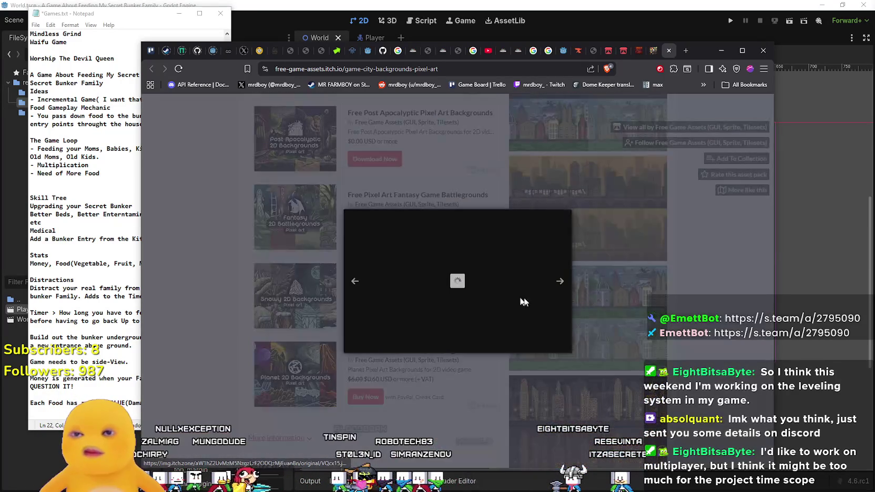
{"action": "left_click", "coordinate": [627, 282]}
{"action": "scroll", "coordinate": [629, 336], "scroll_direction": "down", "scroll_amount": 5}
{"action": "scroll", "coordinate": [630, 356], "scroll_direction": "up", "scroll_amount": 15}
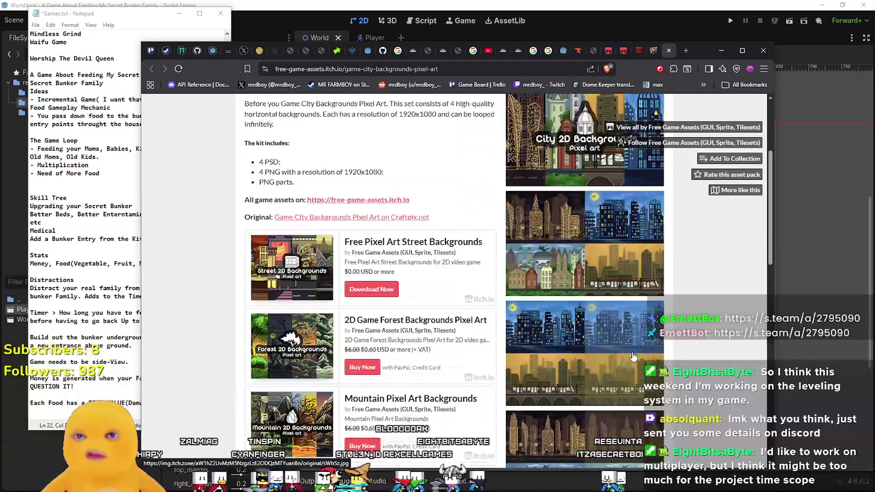
{"action": "scroll", "coordinate": [589, 308], "scroll_direction": "down", "scroll_amount": 2}
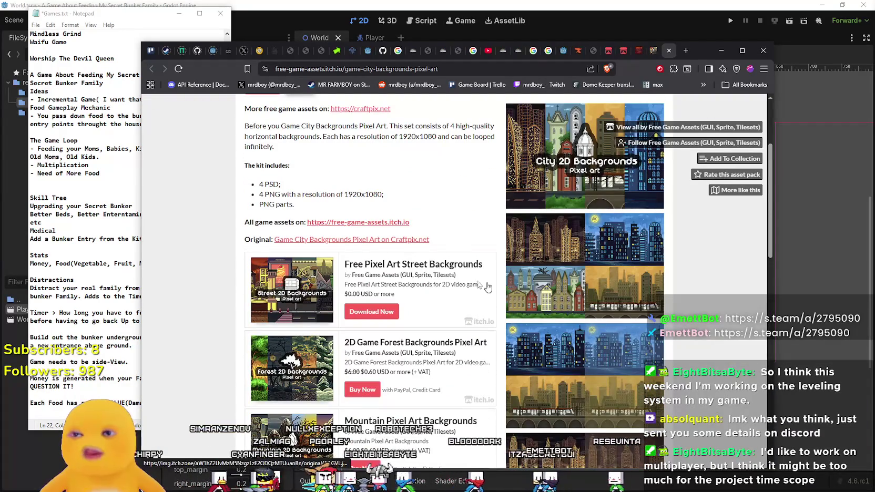
{"action": "scroll", "coordinate": [383, 285], "scroll_direction": "down", "scroll_amount": 3}
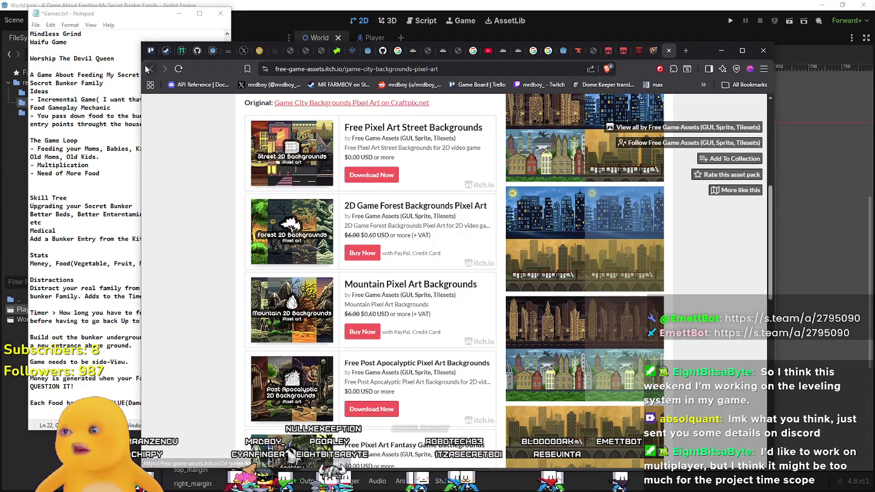
{"action": "scroll", "coordinate": [387, 342], "scroll_direction": "down", "scroll_amount": 3}
{"action": "scroll", "coordinate": [387, 342], "scroll_direction": "down", "scroll_amount": 3}
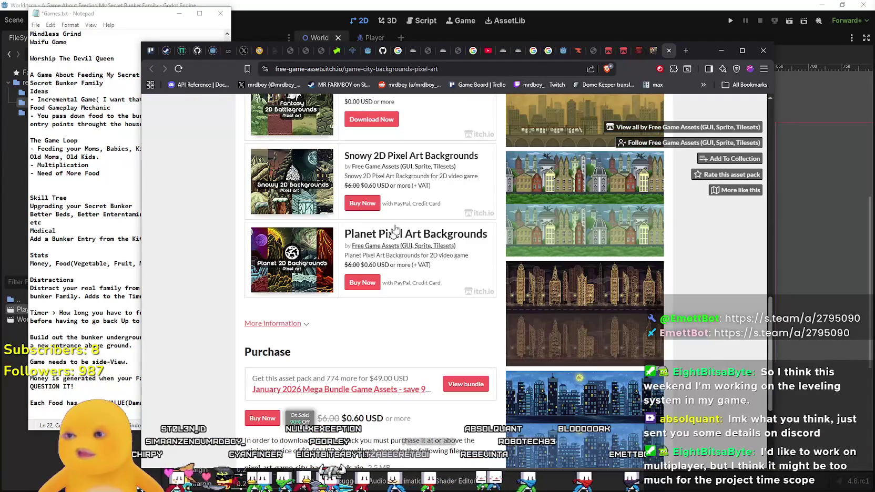
{"action": "left_click", "coordinate": [638, 51]}
Page through the enlarged street backgrounds screenshots, including the sunset cafe town and street-cafe composite.
{"action": "scroll", "coordinate": [476, 336], "scroll_direction": "down", "scroll_amount": 2}
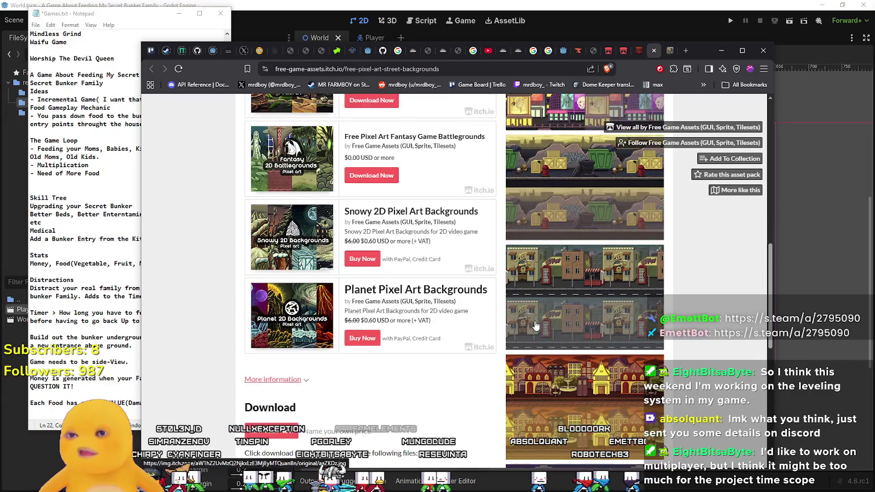
{"action": "left_click", "coordinate": [559, 285]}
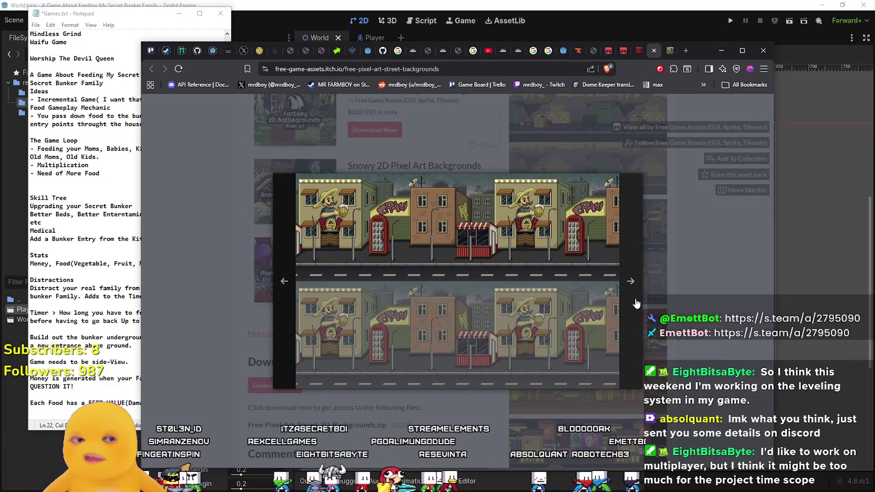
{"action": "left_click", "coordinate": [637, 299]}
{"action": "left_click", "coordinate": [657, 322]}
{"action": "left_click", "coordinate": [596, 242]}
{"action": "left_click", "coordinate": [624, 305]}
{"action": "left_click", "coordinate": [624, 305]}
{"action": "left_click", "coordinate": [624, 305]}
{"action": "left_click", "coordinate": [624, 304]}
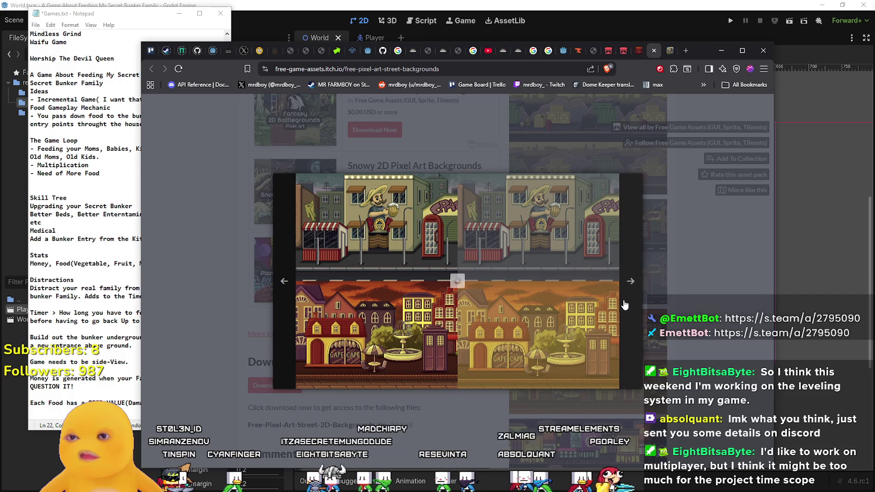
{"action": "left_click", "coordinate": [624, 305]}
{"action": "left_click", "coordinate": [678, 318]}
Enlarge another street backgrounds screenshot and view the next two images.
{"action": "scroll", "coordinate": [678, 318], "scroll_direction": "down", "scroll_amount": 5}
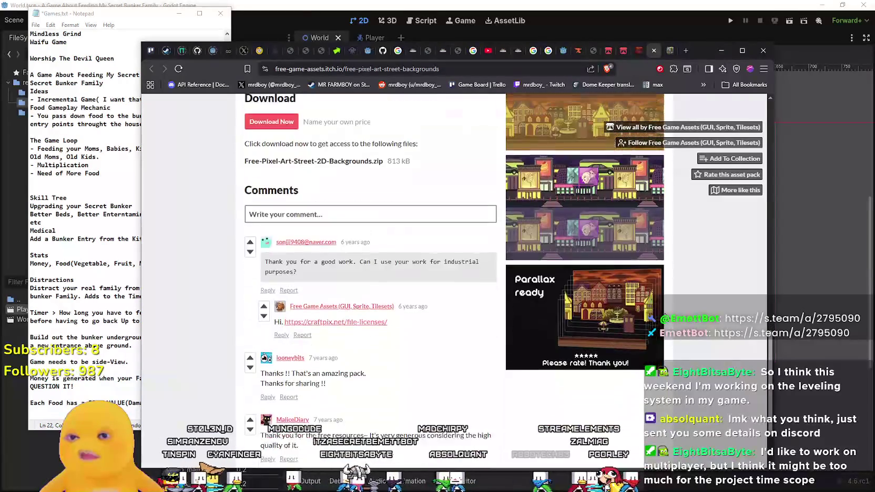
{"action": "scroll", "coordinate": [608, 327], "scroll_direction": "up", "scroll_amount": 10}
{"action": "left_click", "coordinate": [609, 326]}
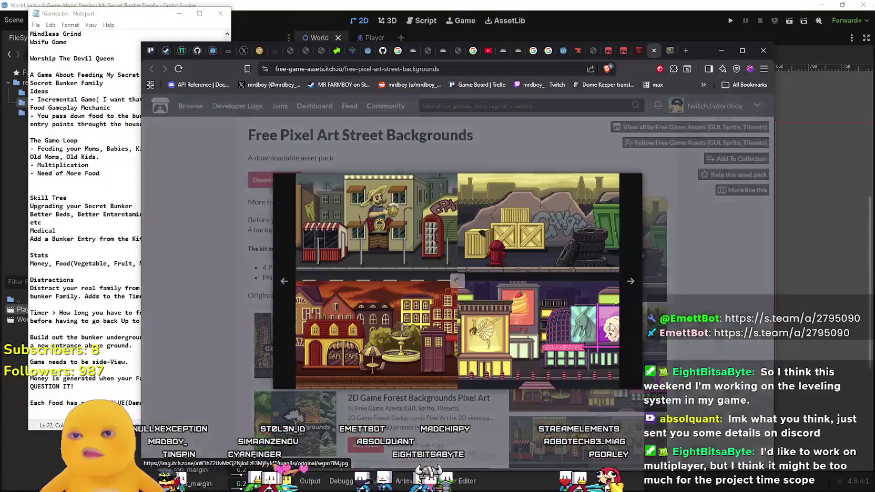
{"action": "left_click", "coordinate": [649, 318]}
{"action": "left_click", "coordinate": [648, 321]}
{"action": "left_click", "coordinate": [679, 330]}
{"action": "scroll", "coordinate": [680, 330], "scroll_direction": "down", "scroll_amount": 1}
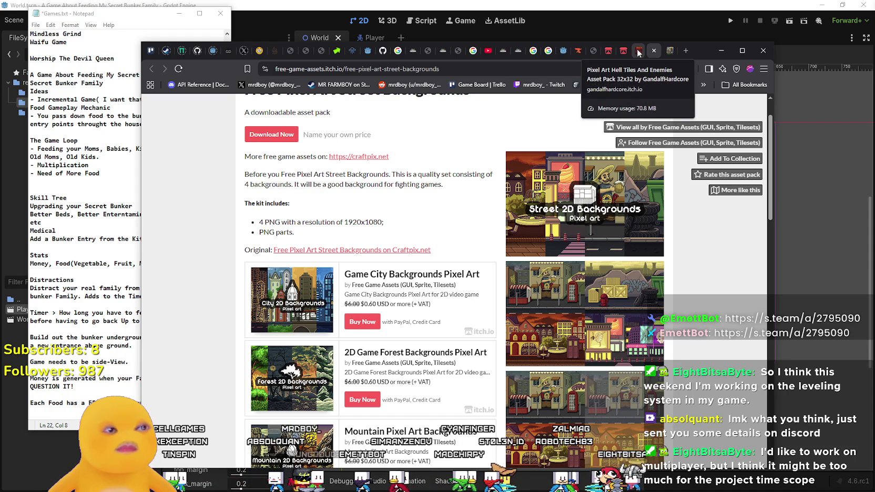
Cycle through the open tabs back to the side-scroller tag listing.
{"action": "left_click", "coordinate": [637, 53]}
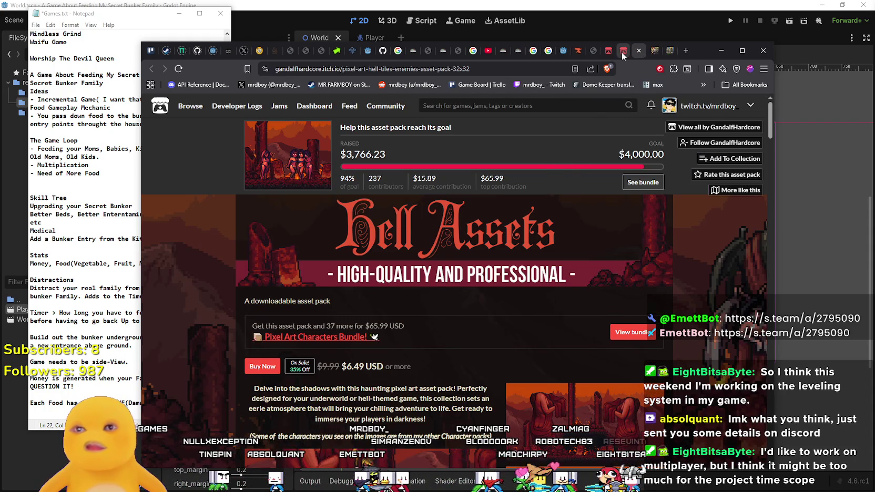
{"action": "left_click", "coordinate": [654, 50]}
{"action": "left_click", "coordinate": [669, 51]}
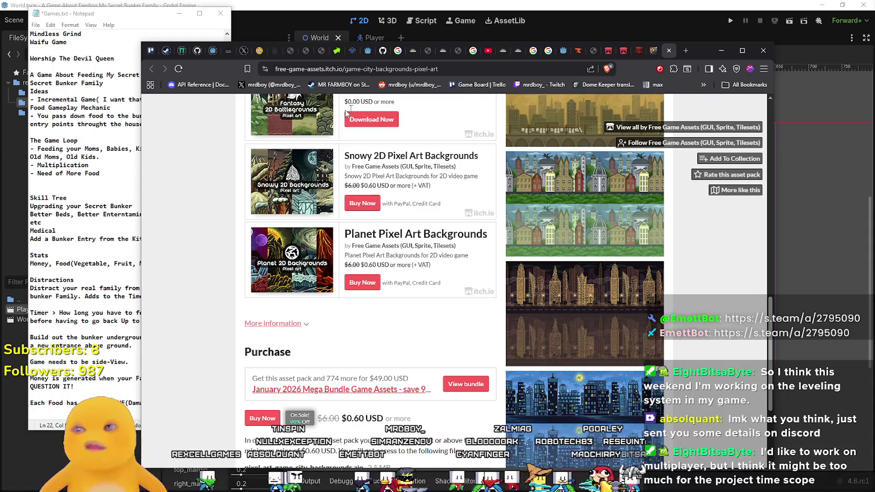
{"action": "left_click", "coordinate": [638, 50]}
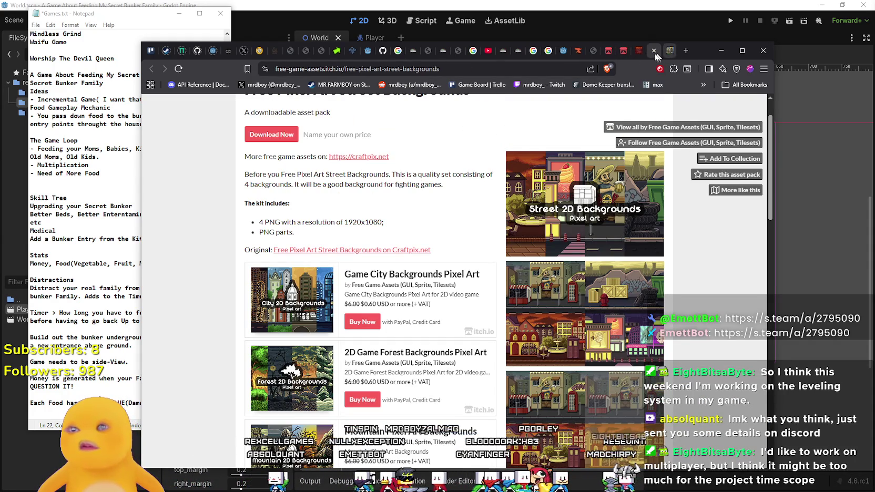
{"action": "left_click", "coordinate": [615, 52]}
{"action": "left_click", "coordinate": [619, 52]}
{"action": "left_click", "coordinate": [608, 53]}
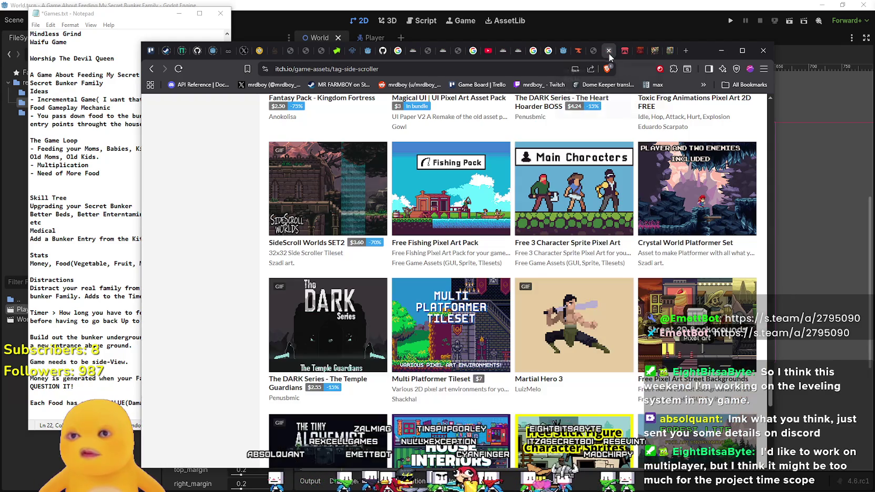
Scroll past the Christmas Tileset and Muddy Swamp rows to Free Graveyard and Sci-fi Caves tilesets.
{"action": "mouse_move", "coordinate": [451, 353]}
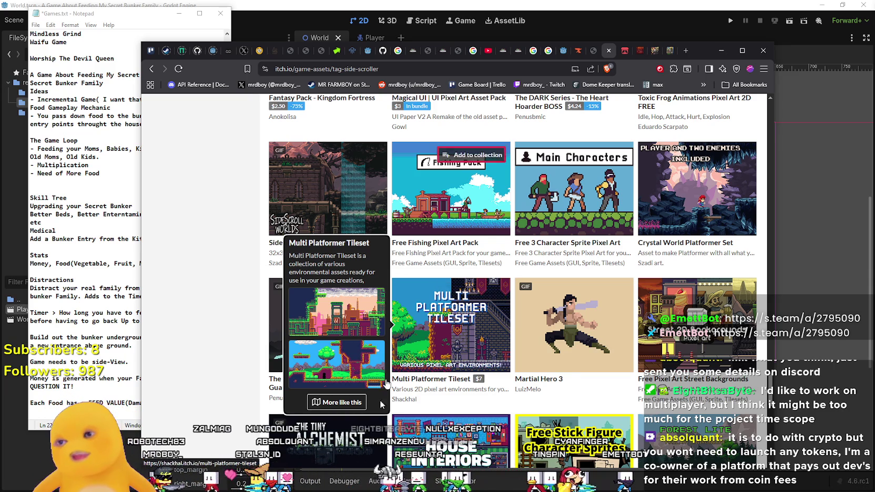
{"action": "scroll", "coordinate": [472, 327], "scroll_direction": "down", "scroll_amount": 3}
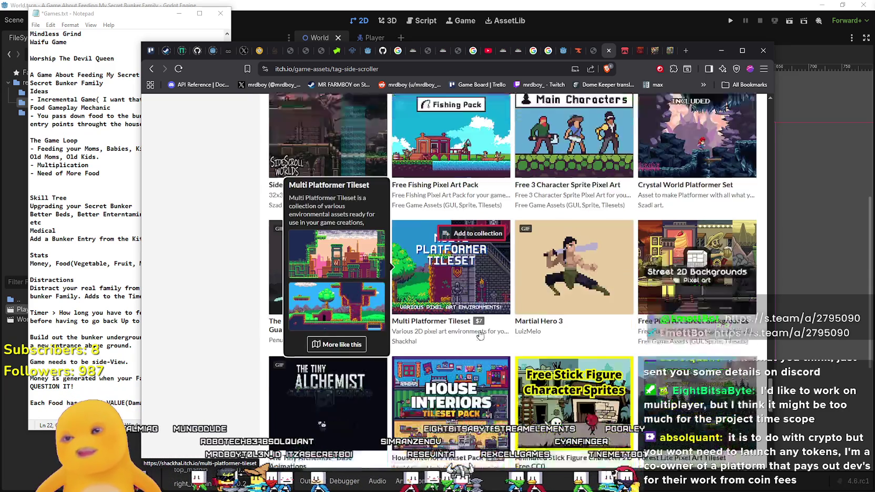
{"action": "scroll", "coordinate": [447, 338], "scroll_direction": "down", "scroll_amount": 3}
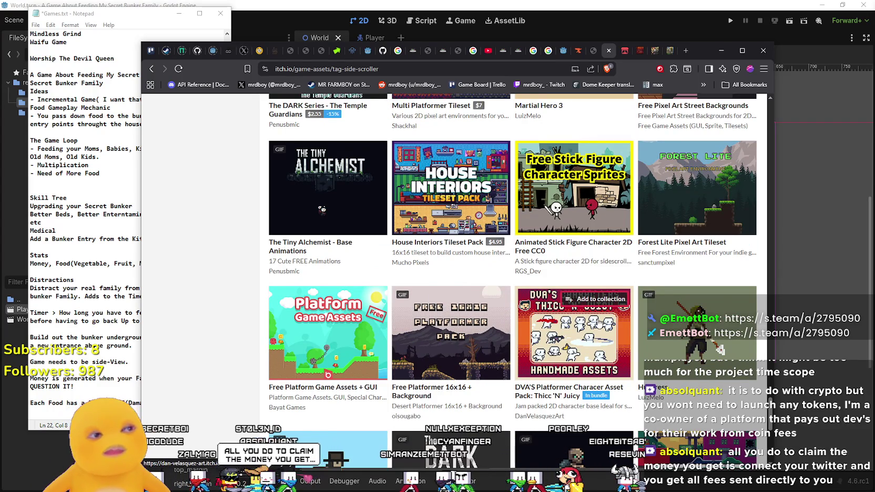
{"action": "scroll", "coordinate": [599, 322], "scroll_direction": "down", "scroll_amount": 2}
{"action": "scroll", "coordinate": [673, 315], "scroll_direction": "down", "scroll_amount": 1}
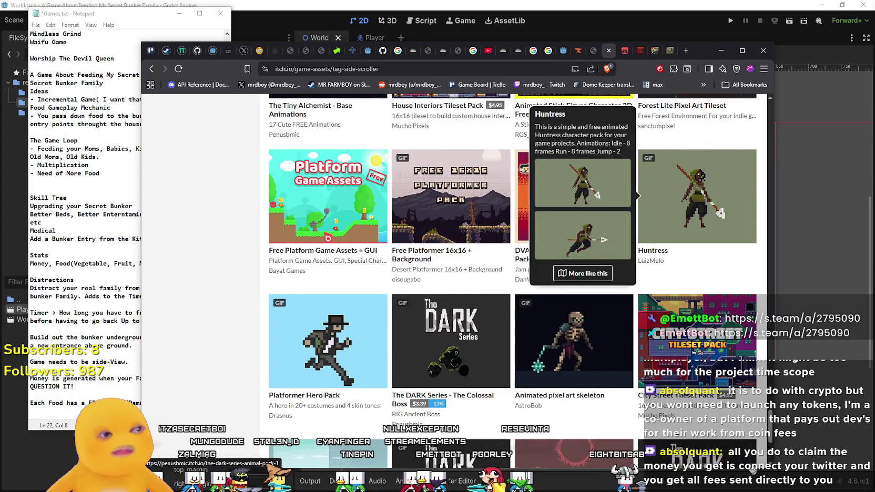
{"action": "mouse_move", "coordinate": [682, 374]}
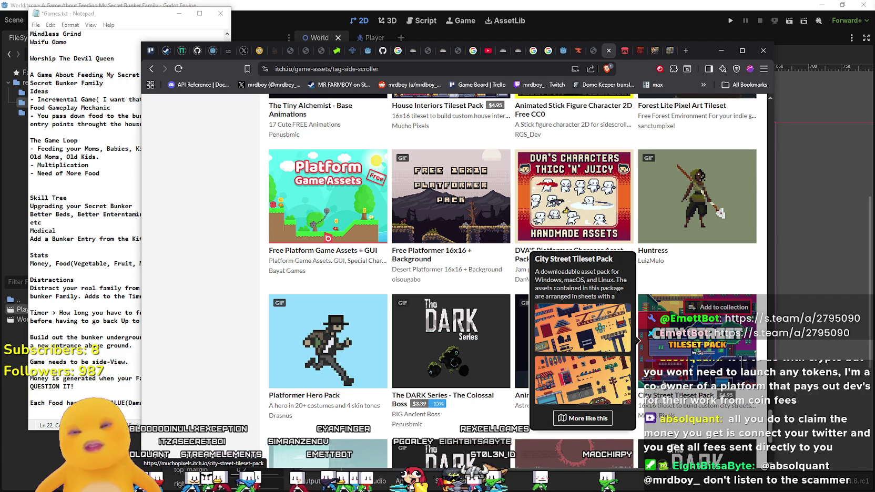
{"action": "scroll", "coordinate": [682, 374], "scroll_direction": "down", "scroll_amount": 2}
{"action": "scroll", "coordinate": [385, 308], "scroll_direction": "down", "scroll_amount": 1}
{"action": "scroll", "coordinate": [385, 309], "scroll_direction": "down", "scroll_amount": 1}
{"action": "scroll", "coordinate": [652, 359], "scroll_direction": "down", "scroll_amount": 2}
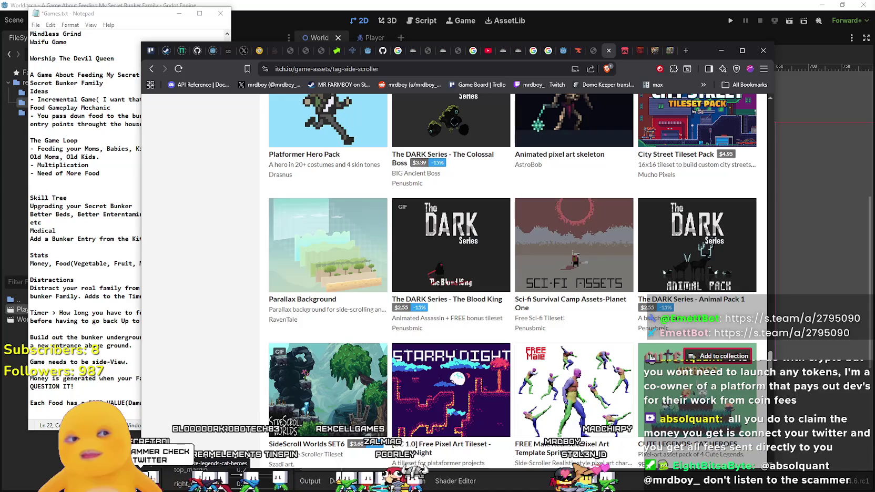
{"action": "scroll", "coordinate": [684, 378], "scroll_direction": "down", "scroll_amount": 5}
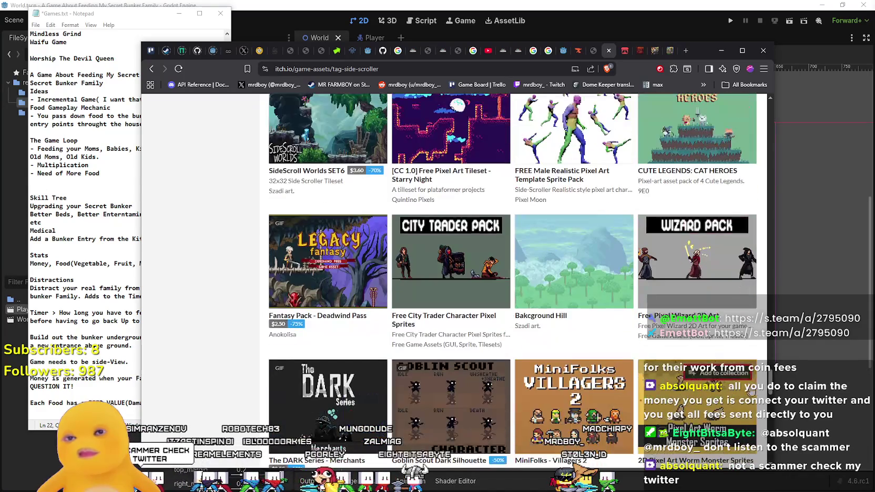
{"action": "scroll", "coordinate": [605, 220], "scroll_direction": "down", "scroll_amount": 4}
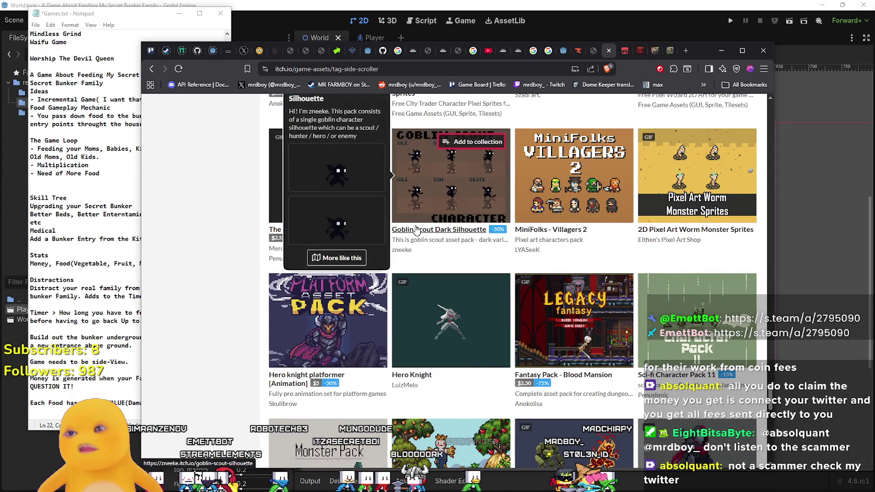
{"action": "mouse_move", "coordinate": [419, 189]}
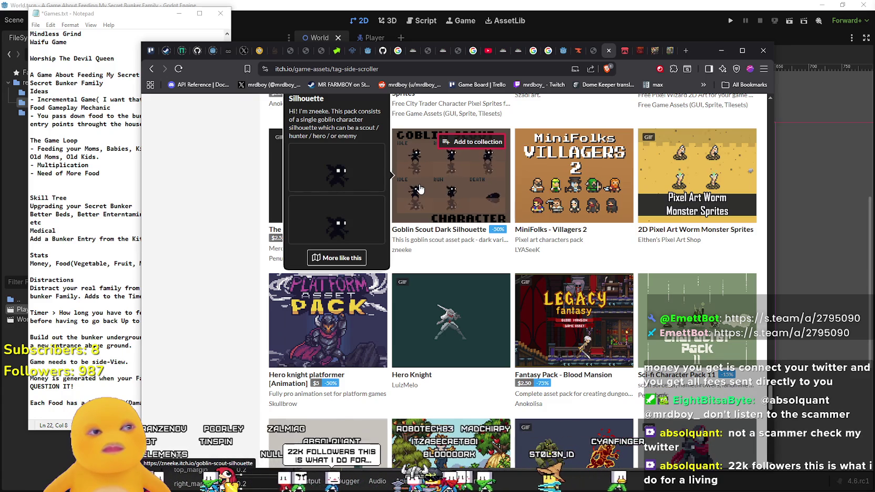
{"action": "mouse_move", "coordinate": [449, 318]}
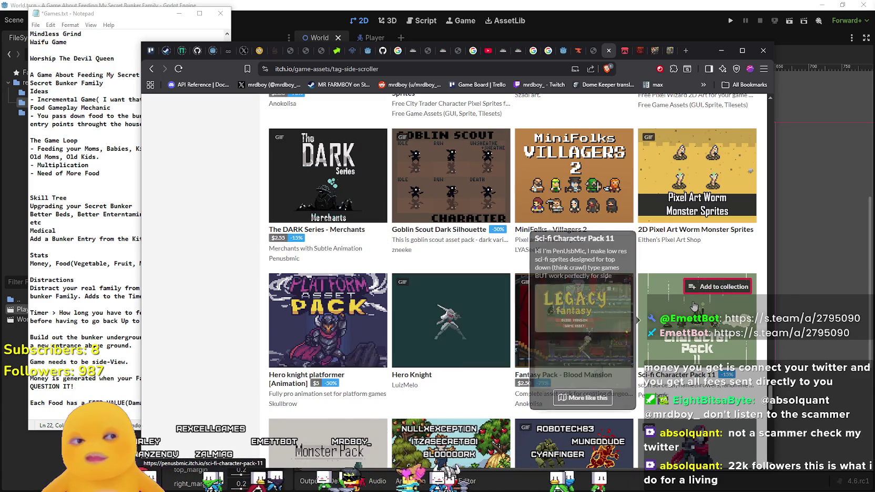
{"action": "mouse_move", "coordinate": [694, 306]}
{"action": "mouse_move", "coordinate": [699, 158]}
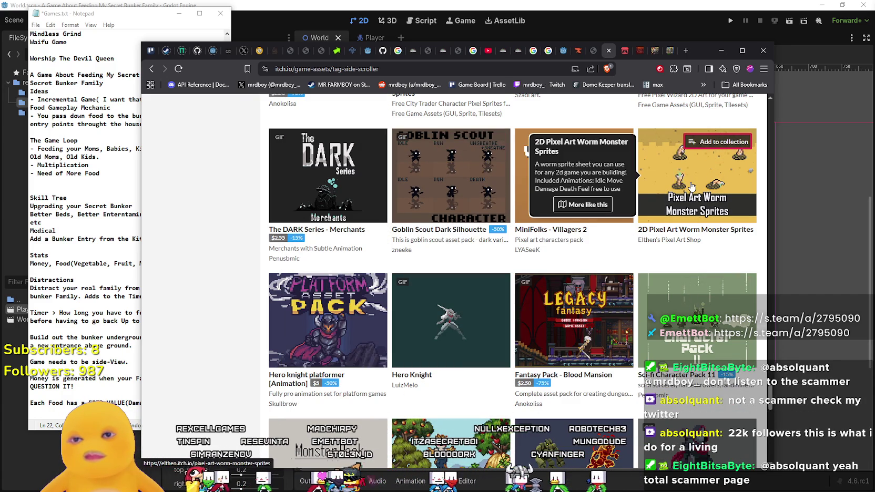
{"action": "scroll", "coordinate": [537, 304], "scroll_direction": "down", "scroll_amount": 3}
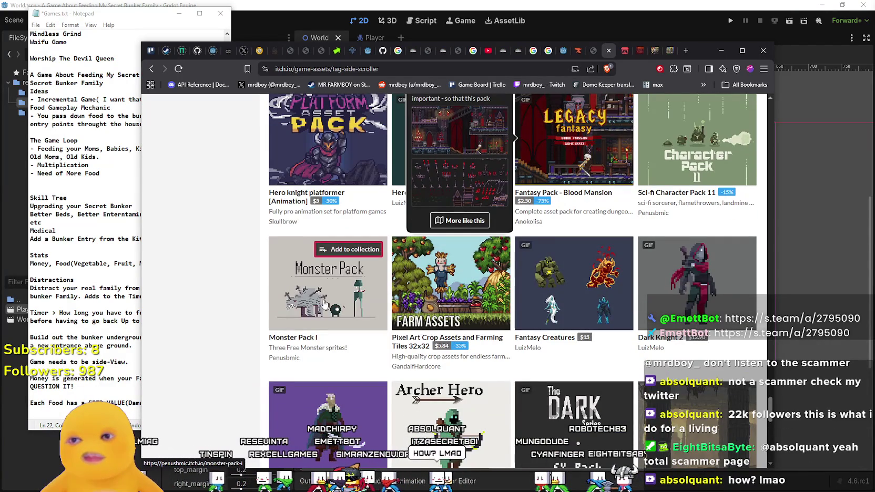
{"action": "mouse_move", "coordinate": [321, 283]}
{"action": "scroll", "coordinate": [210, 226], "scroll_direction": "down", "scroll_amount": 5}
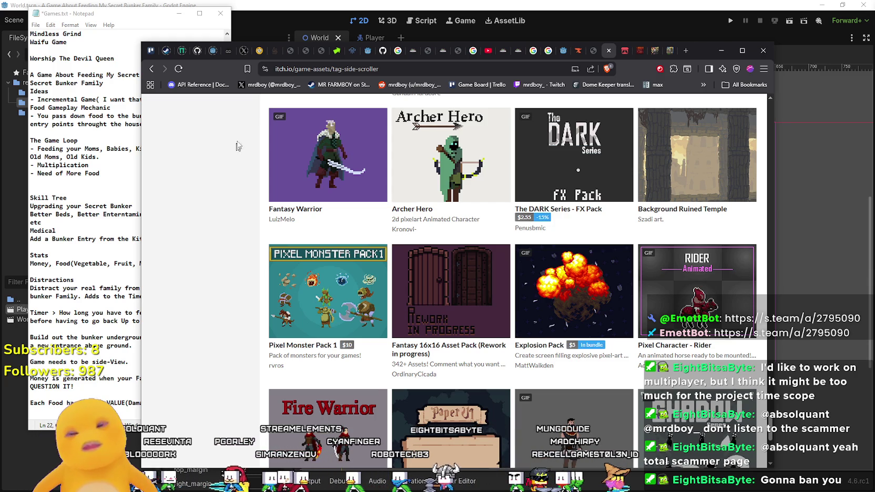
{"action": "scroll", "coordinate": [227, 168], "scroll_direction": "down", "scroll_amount": 6}
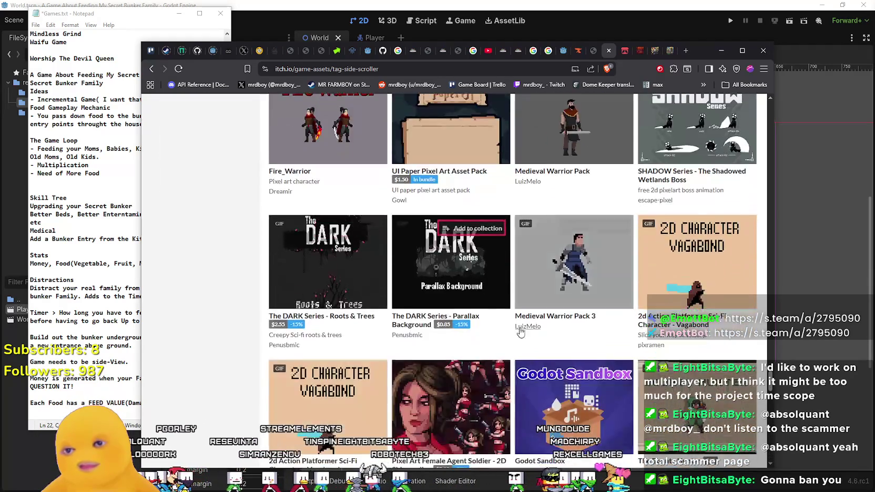
{"action": "scroll", "coordinate": [517, 331], "scroll_direction": "down", "scroll_amount": 4}
{"action": "scroll", "coordinate": [658, 227], "scroll_direction": "down", "scroll_amount": 3}
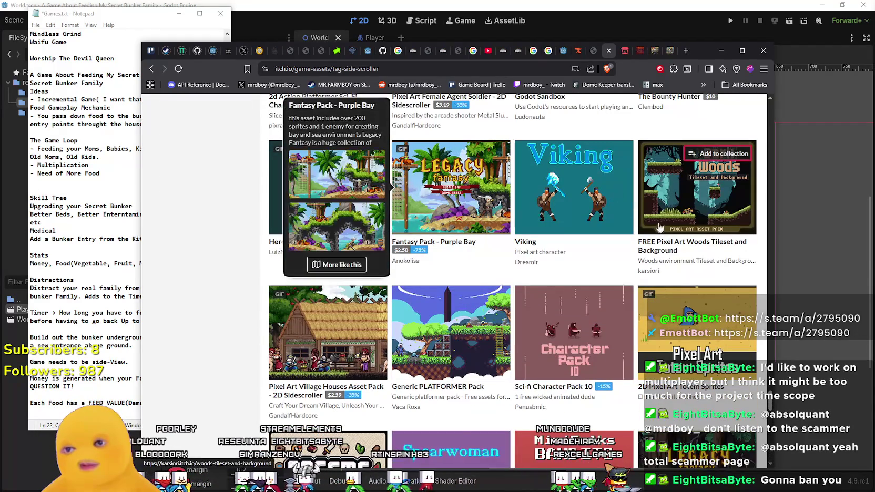
{"action": "mouse_move", "coordinate": [336, 341]}
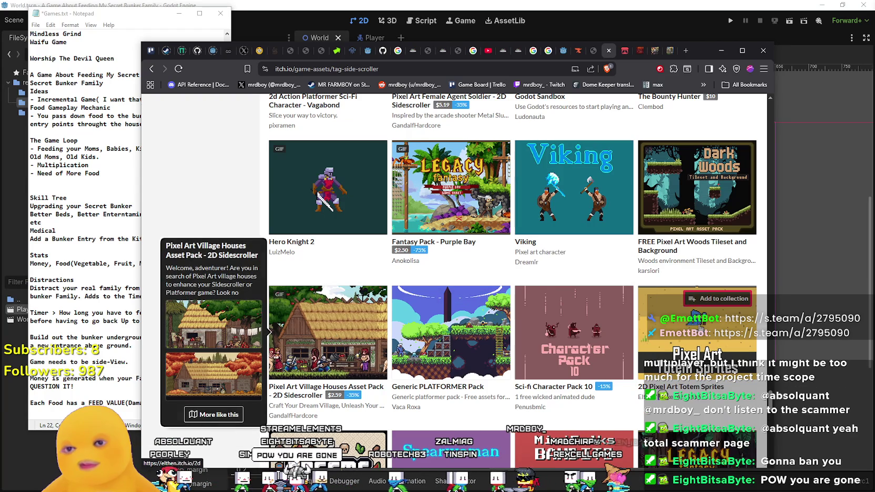
{"action": "mouse_move", "coordinate": [699, 325]}
{"action": "scroll", "coordinate": [476, 312], "scroll_direction": "down", "scroll_amount": 3}
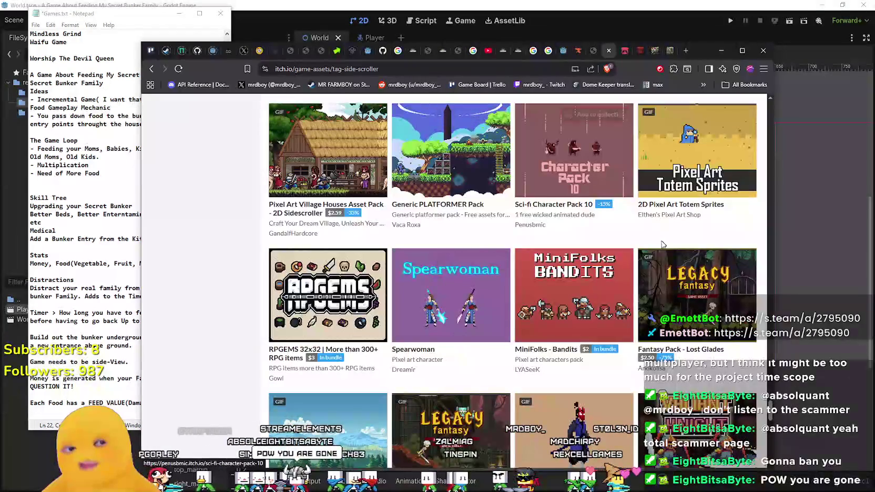
{"action": "scroll", "coordinate": [593, 322], "scroll_direction": "down", "scroll_amount": 2}
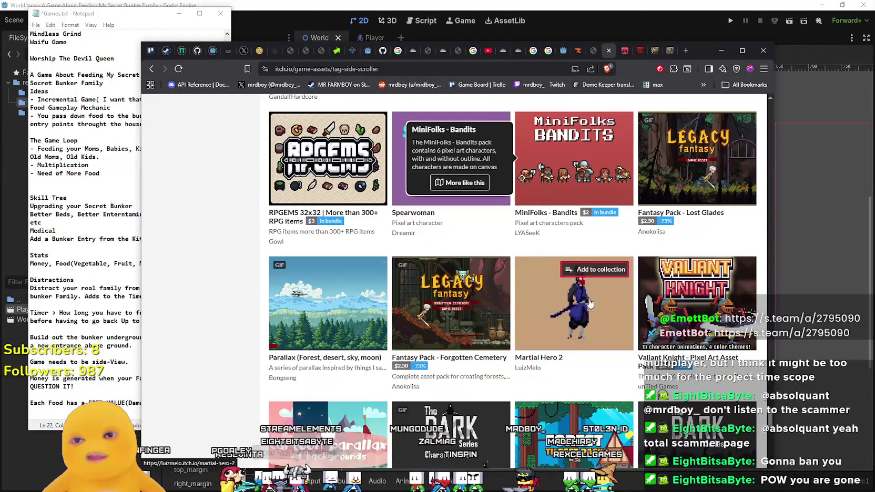
{"action": "mouse_move", "coordinate": [644, 308]}
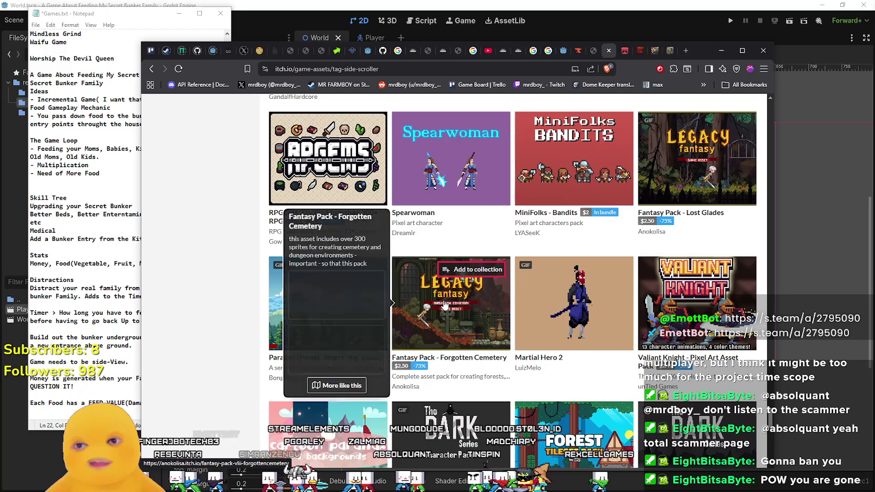
{"action": "mouse_move", "coordinate": [576, 320]}
{"action": "scroll", "coordinate": [577, 321], "scroll_direction": "down", "scroll_amount": 2}
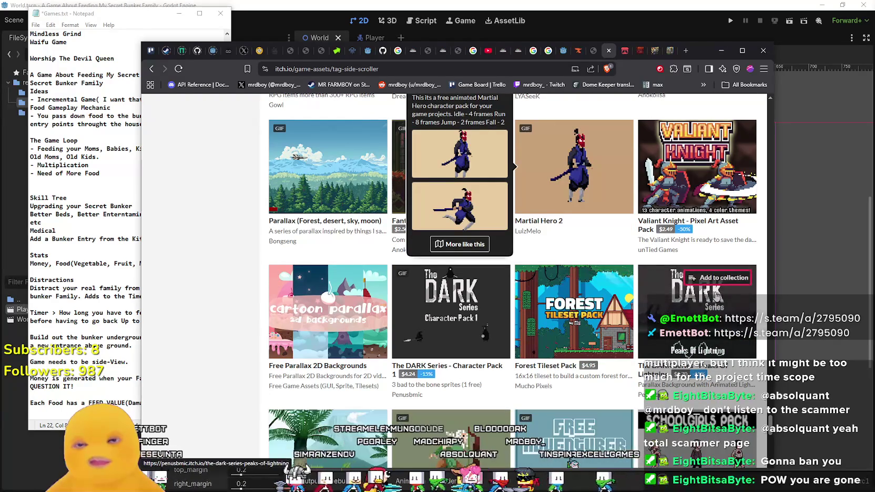
{"action": "scroll", "coordinate": [525, 315], "scroll_direction": "down", "scroll_amount": 2}
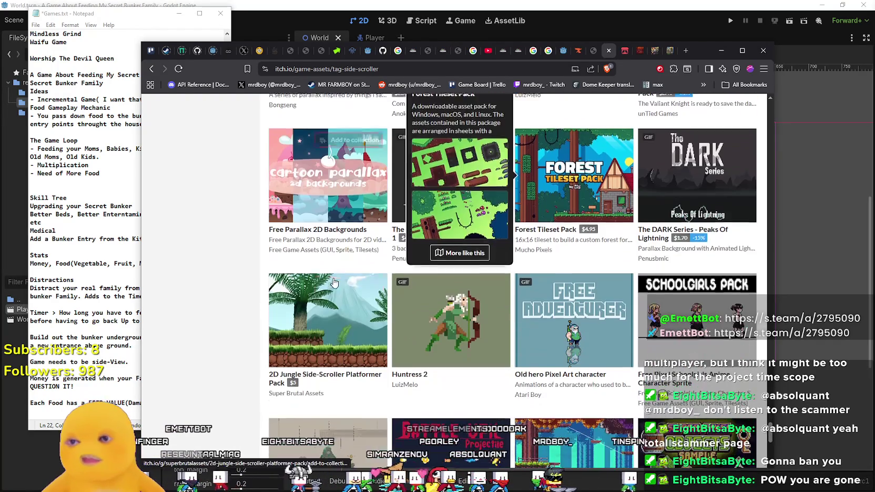
{"action": "scroll", "coordinate": [337, 335], "scroll_direction": "down", "scroll_amount": 3}
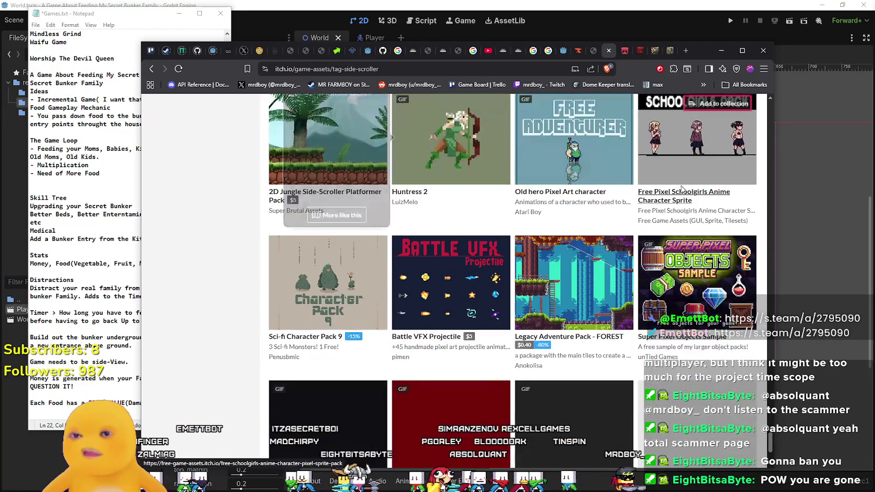
{"action": "scroll", "coordinate": [661, 314], "scroll_direction": "down", "scroll_amount": 2}
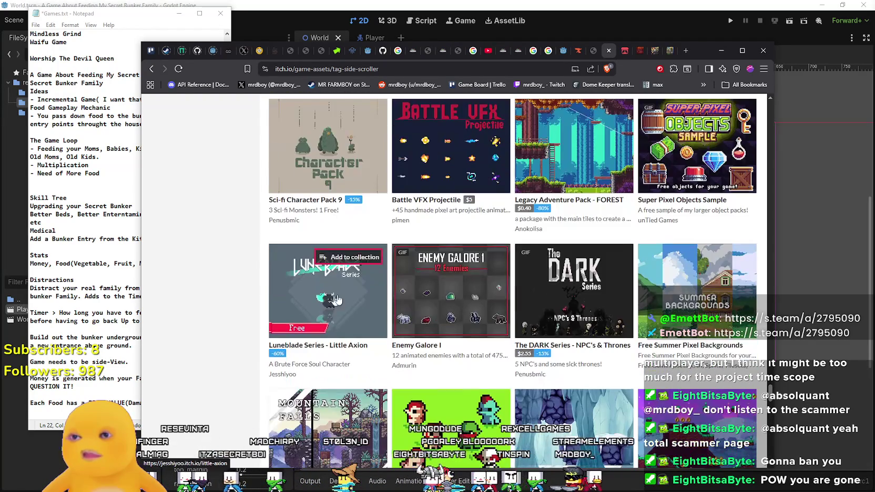
{"action": "scroll", "coordinate": [692, 288], "scroll_direction": "down", "scroll_amount": 2}
{"action": "mouse_move", "coordinate": [499, 300]}
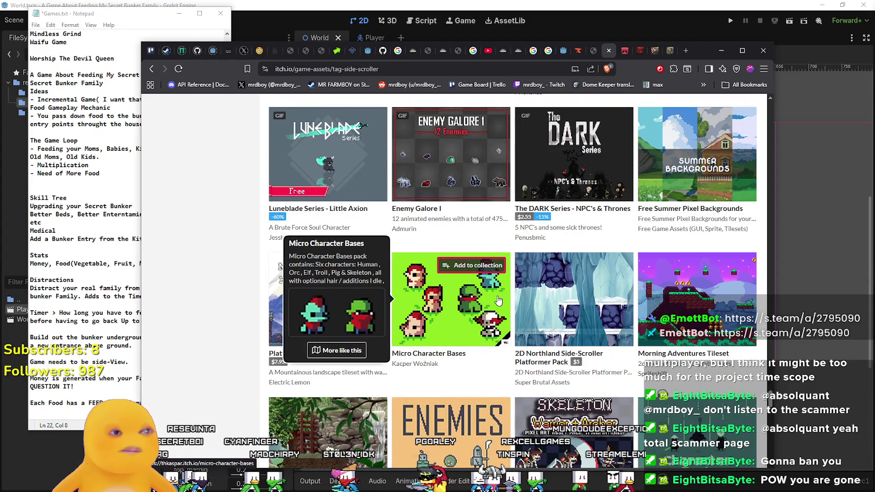
{"action": "scroll", "coordinate": [499, 301], "scroll_direction": "down", "scroll_amount": 5}
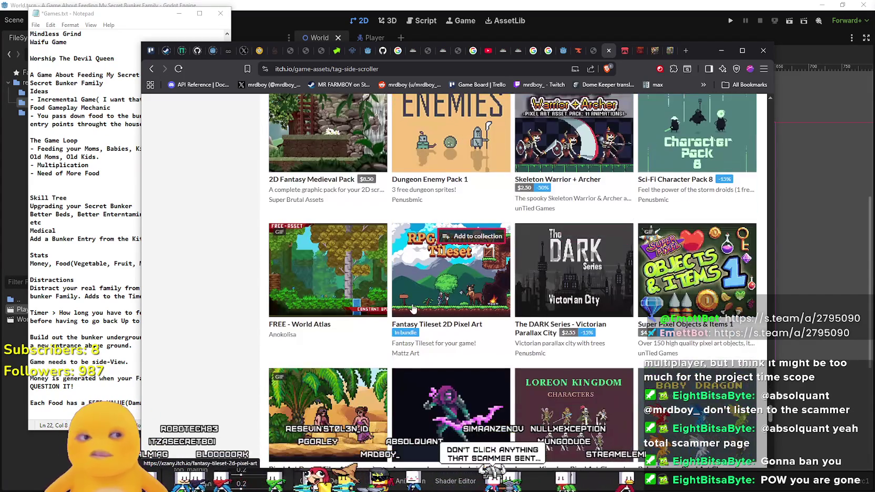
{"action": "mouse_move", "coordinate": [412, 309]}
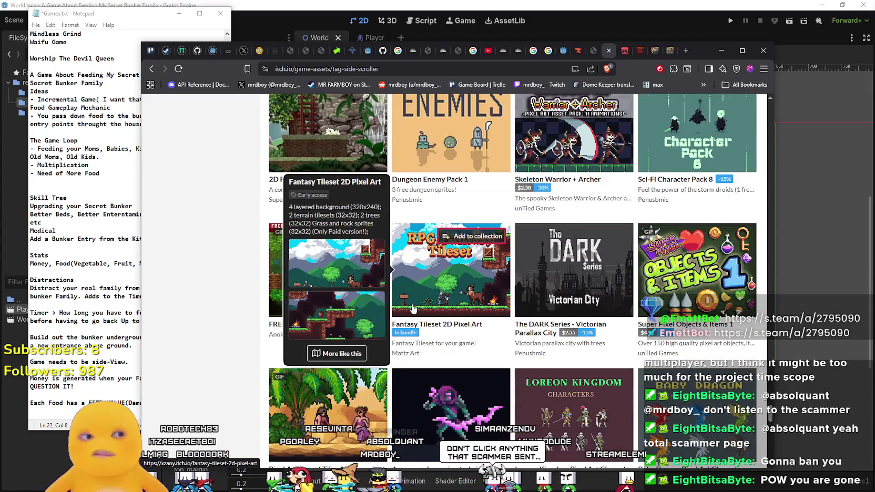
{"action": "scroll", "coordinate": [415, 308], "scroll_direction": "down", "scroll_amount": 5}
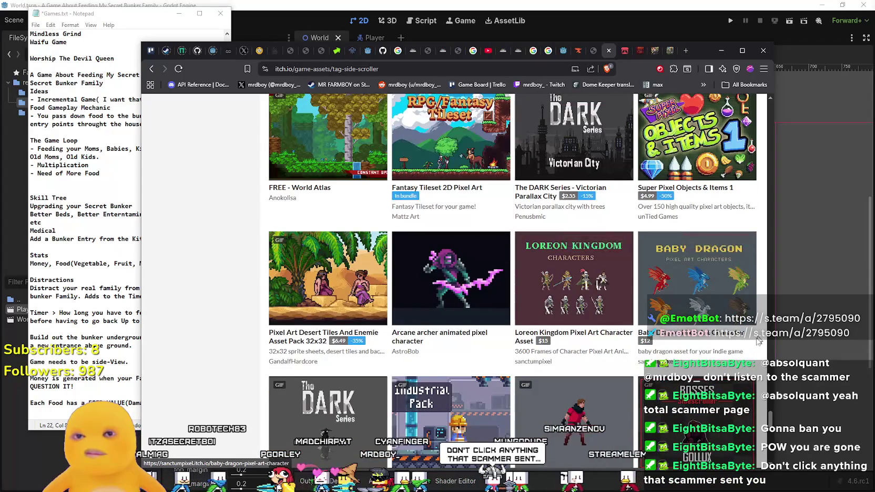
{"action": "scroll", "coordinate": [567, 348], "scroll_direction": "down", "scroll_amount": 4}
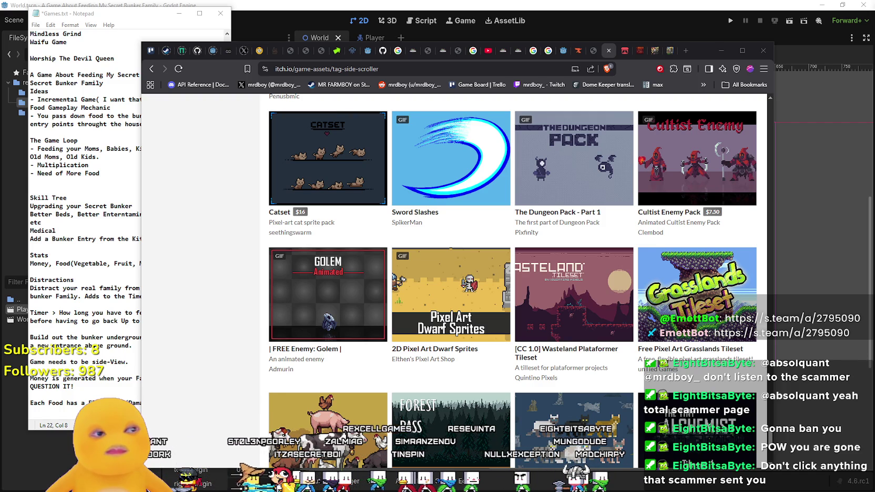
{"action": "scroll", "coordinate": [554, 319], "scroll_direction": "down", "scroll_amount": 5}
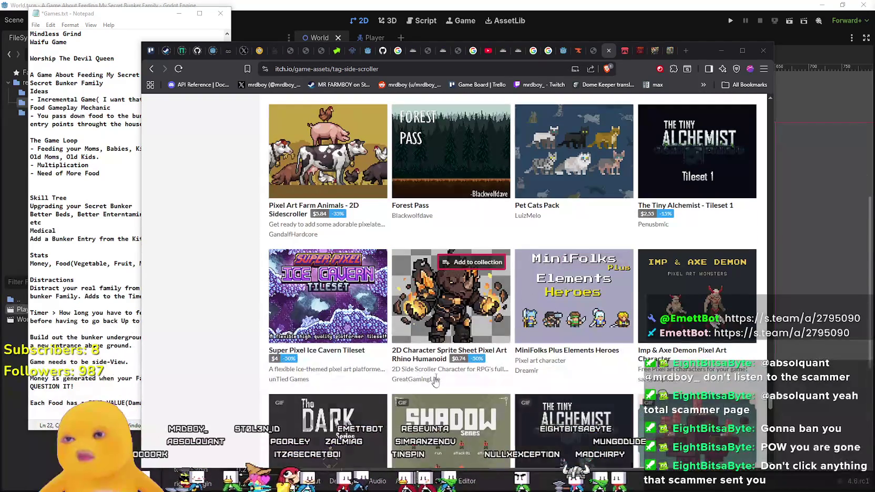
{"action": "scroll", "coordinate": [444, 387], "scroll_direction": "down", "scroll_amount": 3}
{"action": "scroll", "coordinate": [770, 406], "scroll_direction": "down", "scroll_amount": 5}
{"action": "scroll", "coordinate": [765, 394], "scroll_direction": "up", "scroll_amount": 10}
{"action": "scroll", "coordinate": [458, 388], "scroll_direction": "down", "scroll_amount": 1}
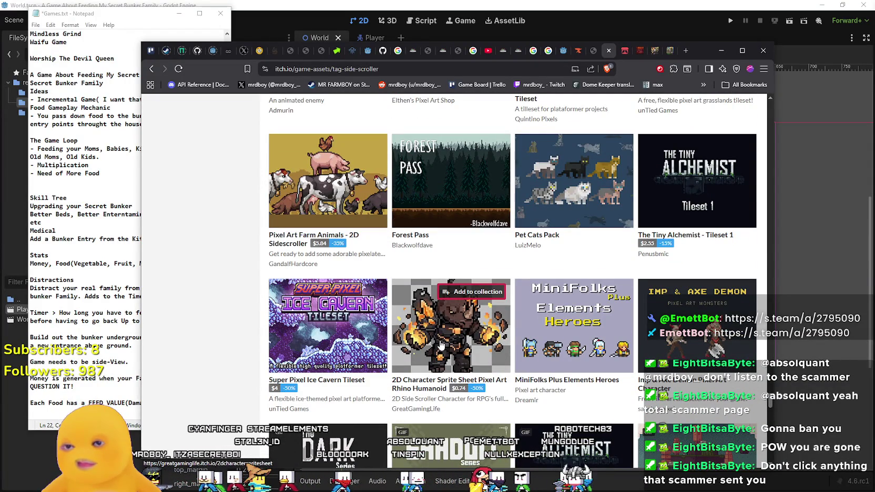
{"action": "mouse_move", "coordinate": [660, 339]}
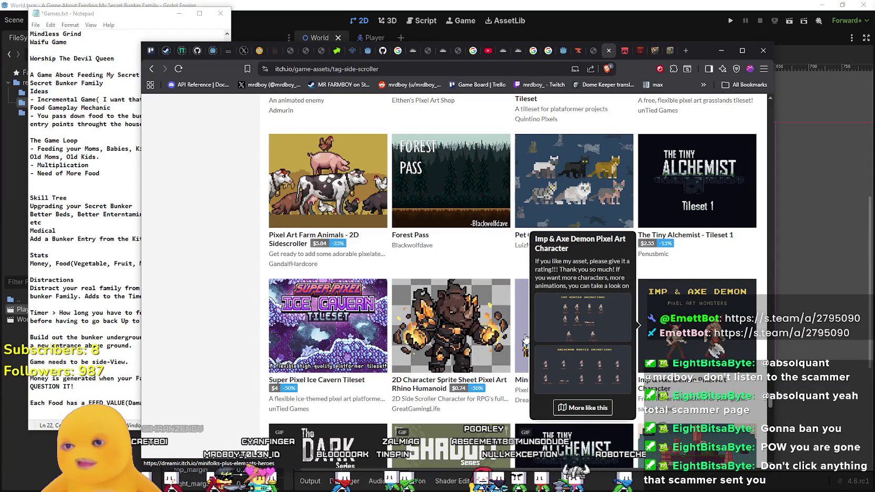
{"action": "mouse_move", "coordinate": [525, 339]}
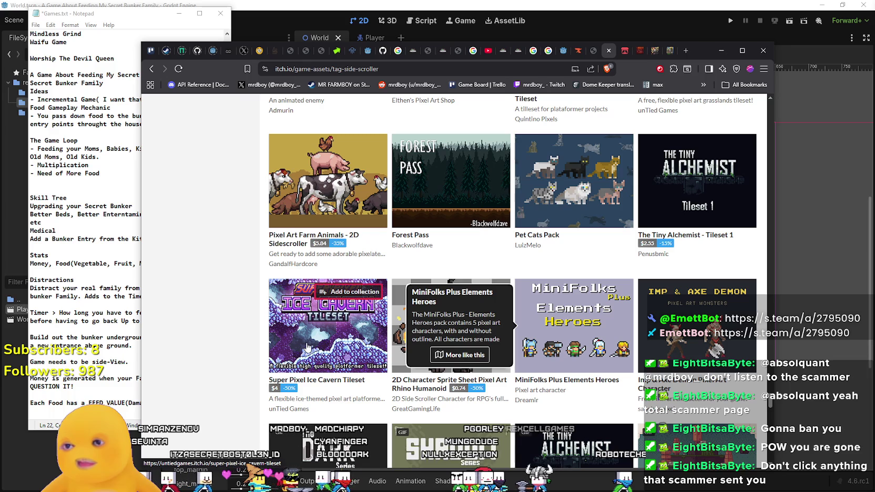
{"action": "scroll", "coordinate": [312, 347], "scroll_direction": "down", "scroll_amount": 6}
{"action": "scroll", "coordinate": [738, 370], "scroll_direction": "down", "scroll_amount": 10}
{"action": "mouse_move", "coordinate": [576, 370]}
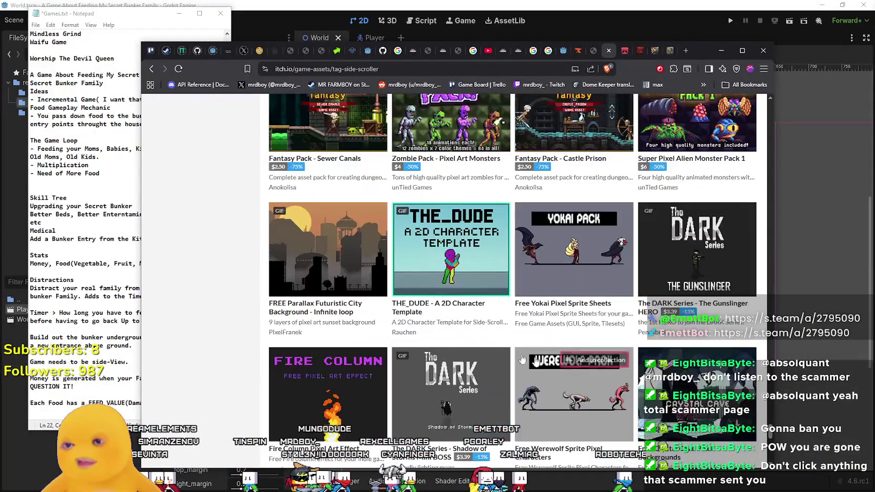
{"action": "scroll", "coordinate": [578, 362], "scroll_direction": "down", "scroll_amount": 5}
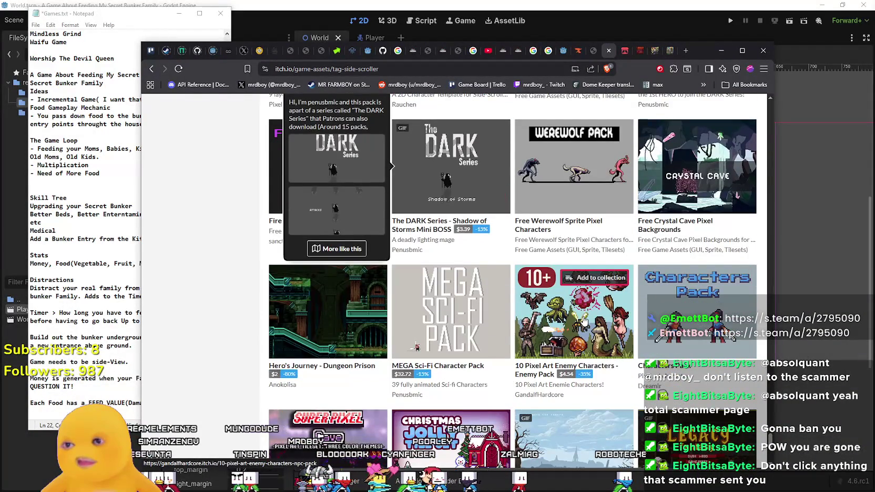
{"action": "scroll", "coordinate": [584, 322], "scroll_direction": "down", "scroll_amount": 4}
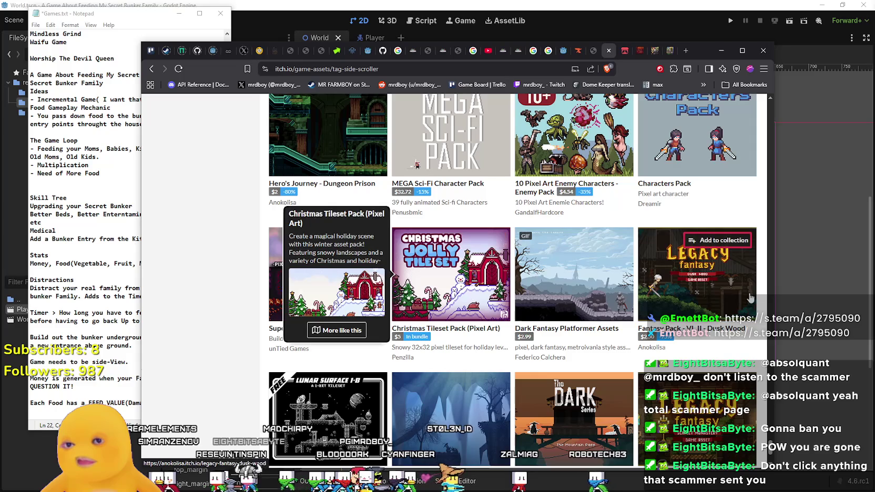
{"action": "scroll", "coordinate": [473, 315], "scroll_direction": "down", "scroll_amount": 4}
{"action": "scroll", "coordinate": [352, 330], "scroll_direction": "down", "scroll_amount": 15}
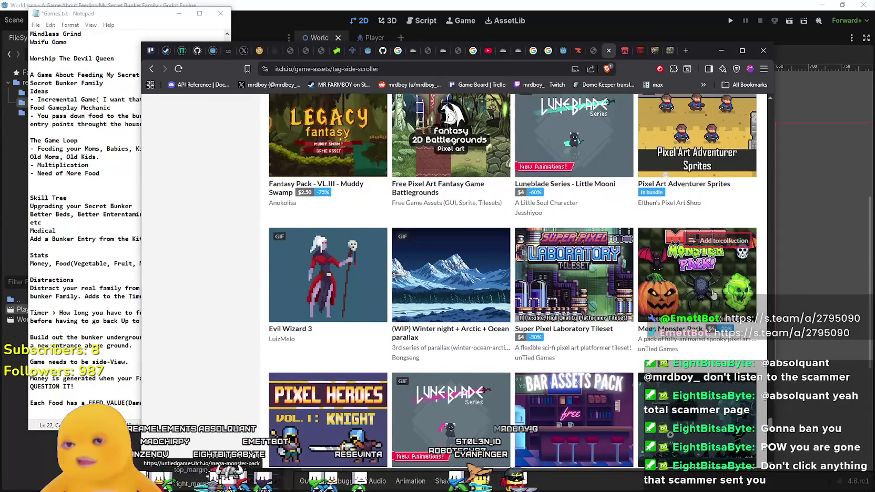
{"action": "scroll", "coordinate": [338, 317], "scroll_direction": "down", "scroll_amount": 6}
{"action": "scroll", "coordinate": [338, 316], "scroll_direction": "down", "scroll_amount": 1}
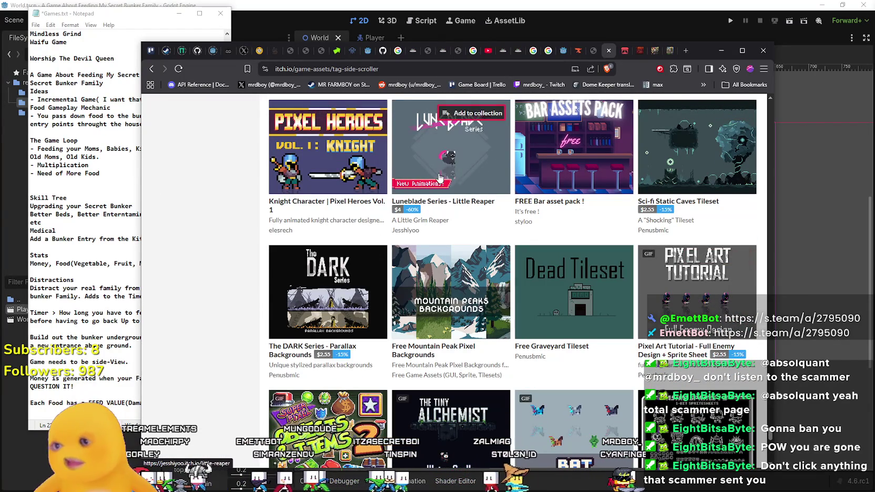
Scroll to the bottom past Death Traps and Forgotten Dungeon until 'Loading more games...' appears.
{"action": "scroll", "coordinate": [447, 263], "scroll_direction": "down", "scroll_amount": 1}
{"action": "scroll", "coordinate": [452, 348], "scroll_direction": "down", "scroll_amount": 5}
{"action": "scroll", "coordinate": [608, 346], "scroll_direction": "down", "scroll_amount": 5}
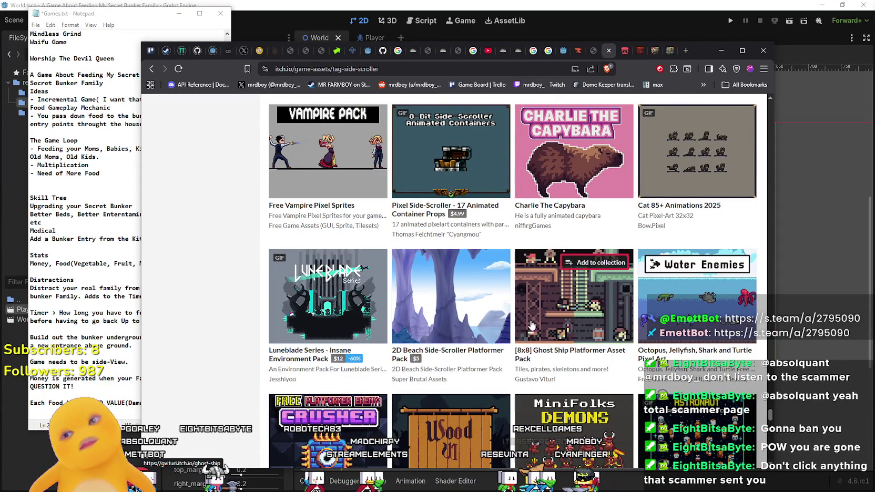
{"action": "scroll", "coordinate": [529, 330], "scroll_direction": "down", "scroll_amount": 8}
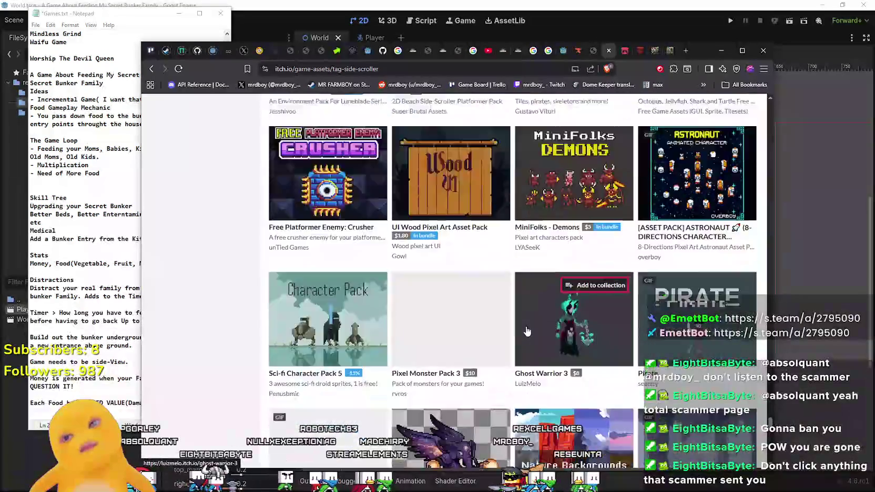
{"action": "scroll", "coordinate": [527, 331], "scroll_direction": "down", "scroll_amount": 8}
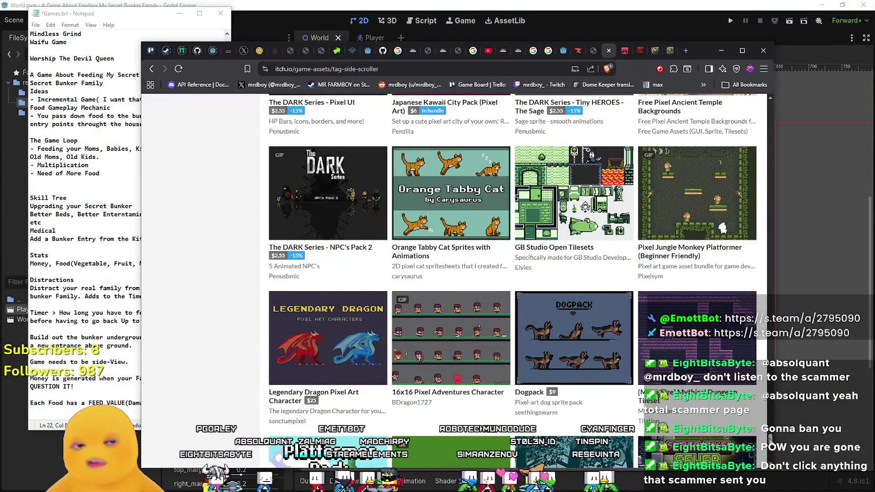
{"action": "scroll", "coordinate": [769, 439], "scroll_direction": "down", "scroll_amount": 4}
{"action": "scroll", "coordinate": [581, 225], "scroll_direction": "down", "scroll_amount": 9}
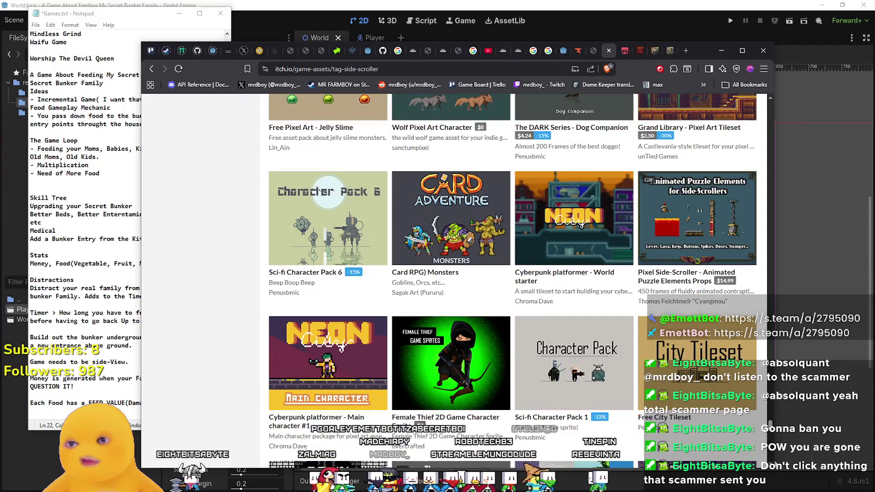
{"action": "scroll", "coordinate": [581, 225], "scroll_direction": "down", "scroll_amount": 16}
{"action": "scroll", "coordinate": [512, 280], "scroll_direction": "down", "scroll_amount": 10}
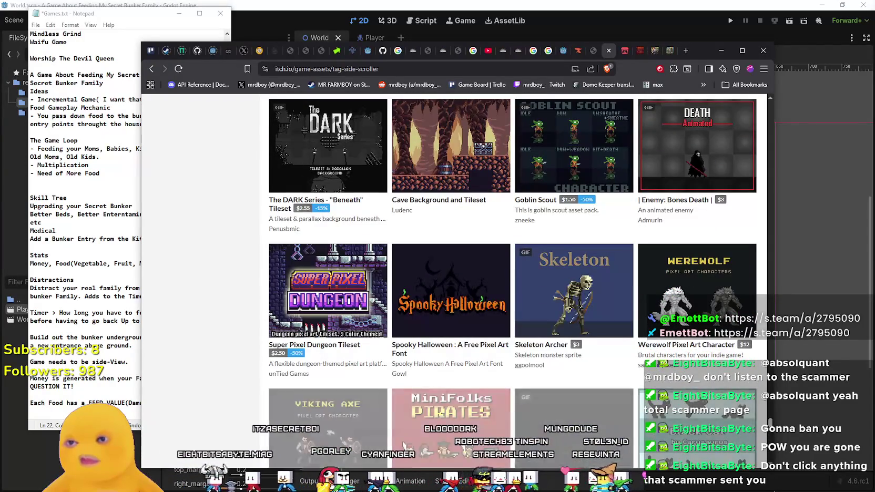
{"action": "scroll", "coordinate": [753, 456], "scroll_direction": "down", "scroll_amount": 6}
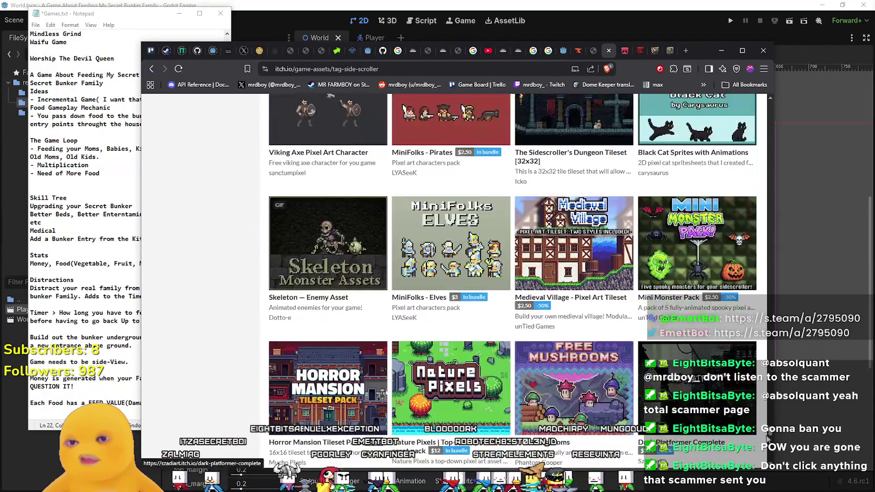
{"action": "scroll", "coordinate": [441, 356], "scroll_direction": "down", "scroll_amount": 1}
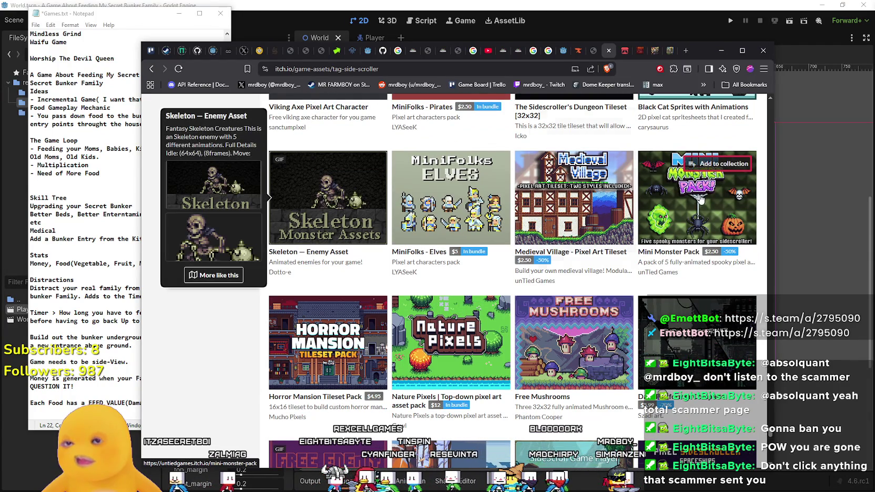
{"action": "scroll", "coordinate": [565, 364], "scroll_direction": "down", "scroll_amount": 4}
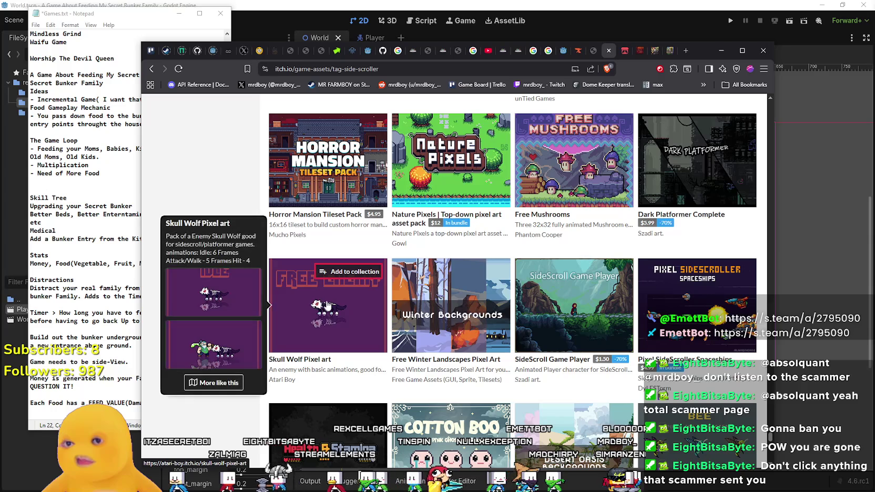
{"action": "scroll", "coordinate": [645, 297], "scroll_direction": "down", "scroll_amount": 6}
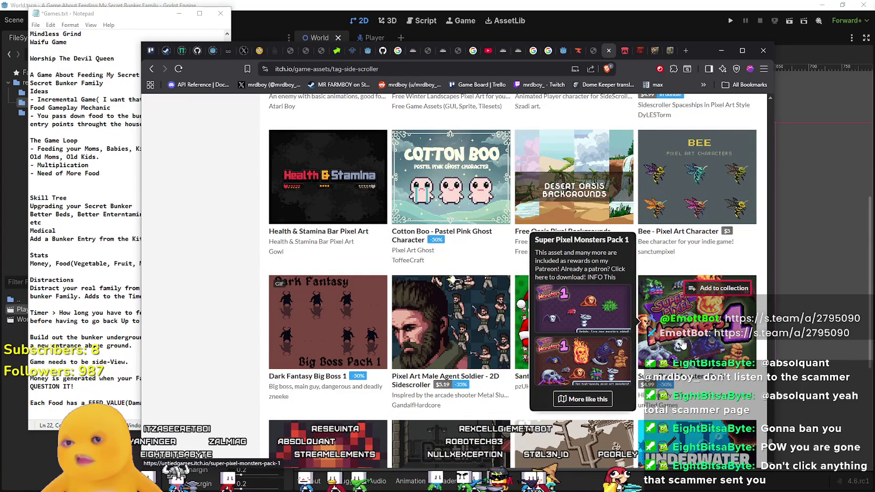
{"action": "scroll", "coordinate": [681, 344], "scroll_direction": "down", "scroll_amount": 3}
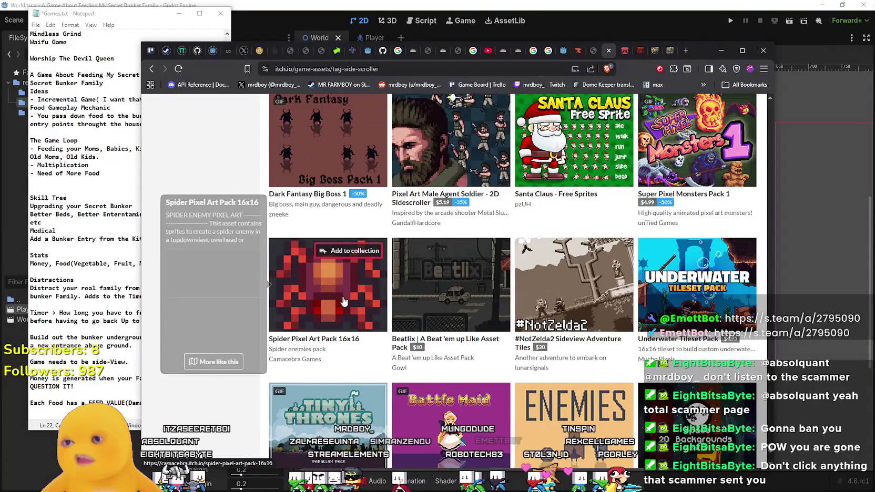
{"action": "scroll", "coordinate": [352, 294], "scroll_direction": "down", "scroll_amount": 2}
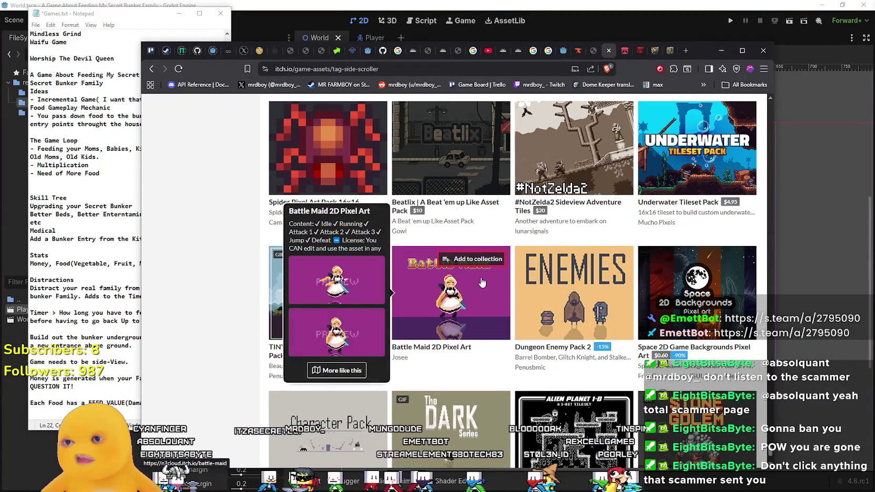
{"action": "scroll", "coordinate": [683, 303], "scroll_direction": "down", "scroll_amount": 2}
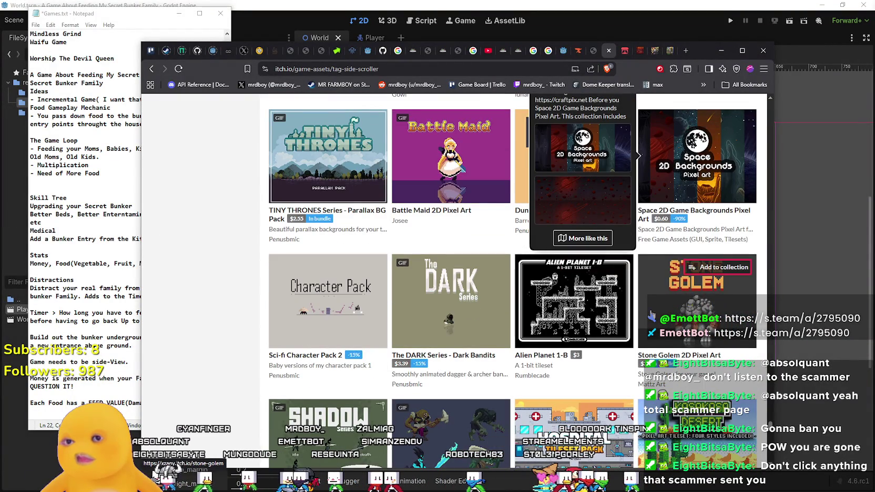
{"action": "scroll", "coordinate": [700, 287], "scroll_direction": "down", "scroll_amount": 3}
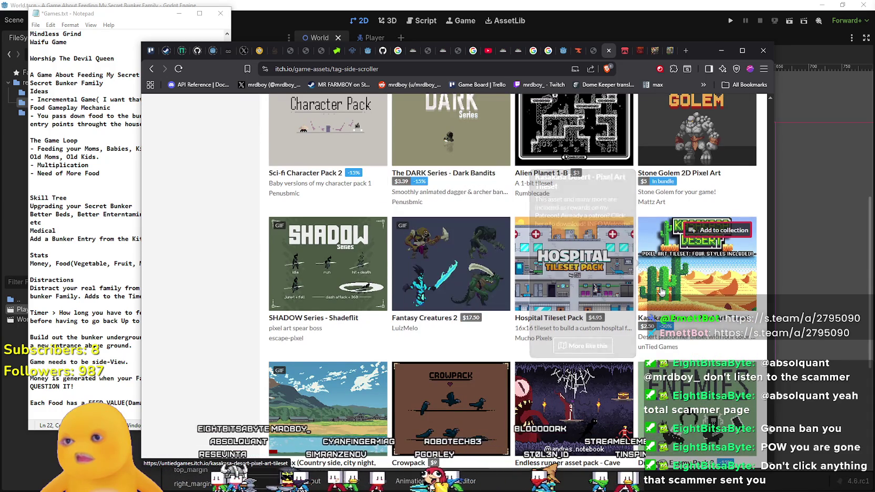
{"action": "scroll", "coordinate": [662, 292], "scroll_direction": "down", "scroll_amount": 3}
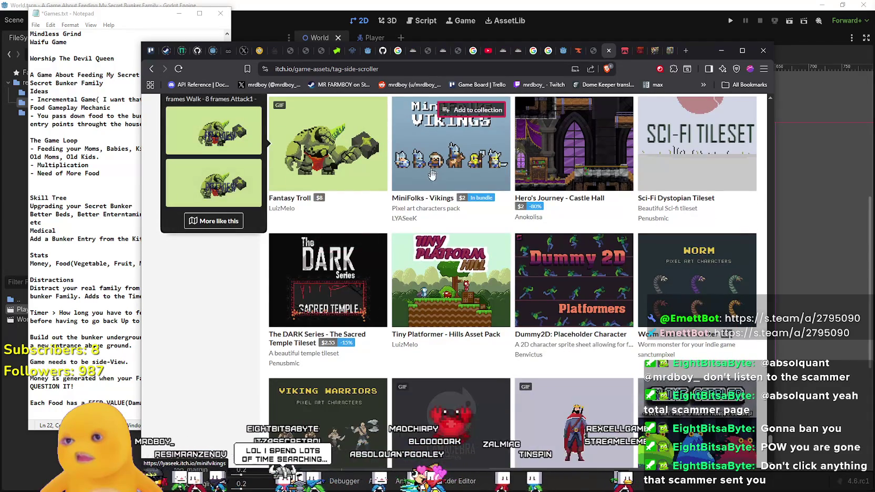
{"action": "scroll", "coordinate": [437, 211], "scroll_direction": "down", "scroll_amount": 3}
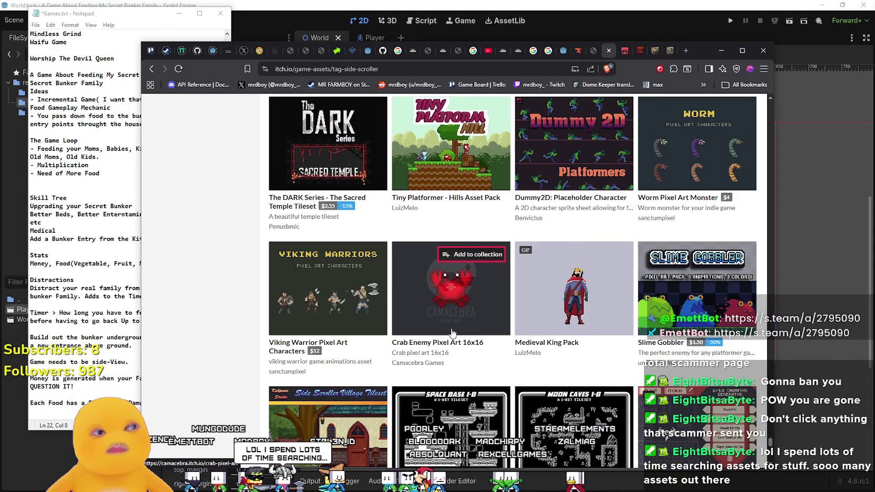
{"action": "scroll", "coordinate": [451, 333], "scroll_direction": "down", "scroll_amount": 3}
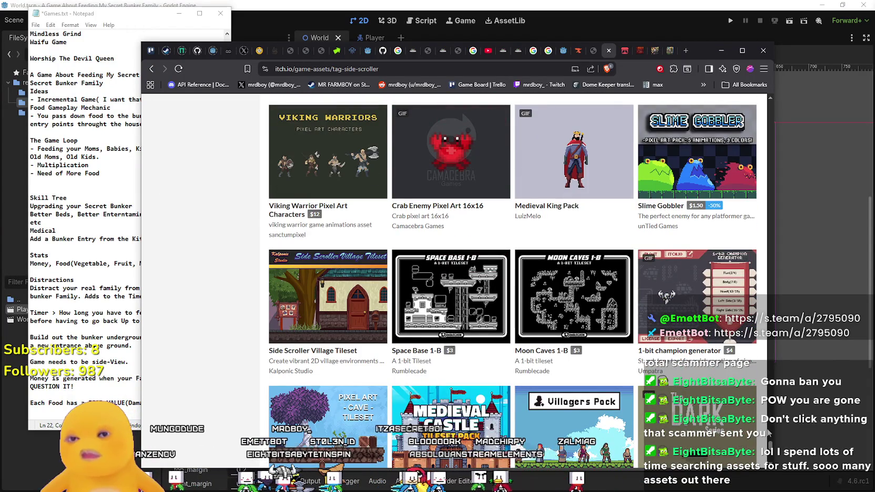
{"action": "scroll", "coordinate": [769, 445], "scroll_direction": "down", "scroll_amount": 6}
{"action": "scroll", "coordinate": [769, 454], "scroll_direction": "down", "scroll_amount": 5}
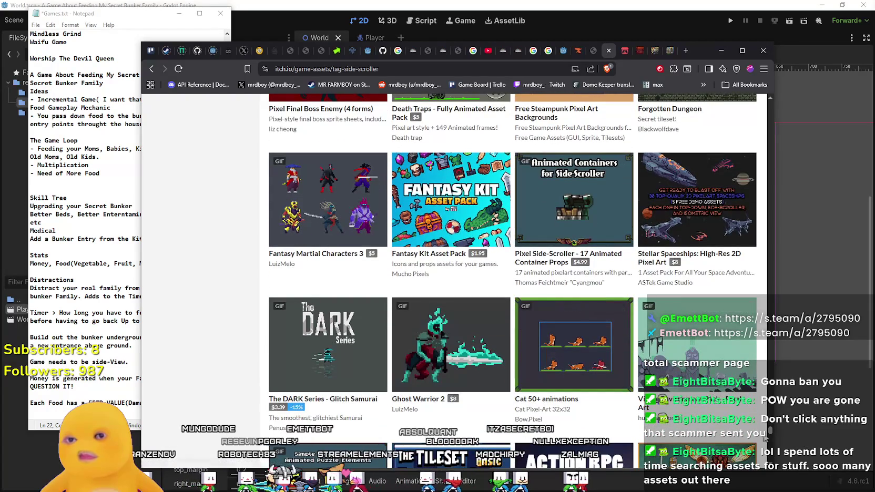
Add the House tag filter to the side-scroller listing and pass the Cloudflare human check.
{"action": "mouse_move", "coordinate": [766, 439]}
{"action": "left_mouse_down"}
{"action": "mouse_move", "coordinate": [784, 142]}
{"action": "mouse_move", "coordinate": [774, 121]}
{"action": "left_mouse_up"}
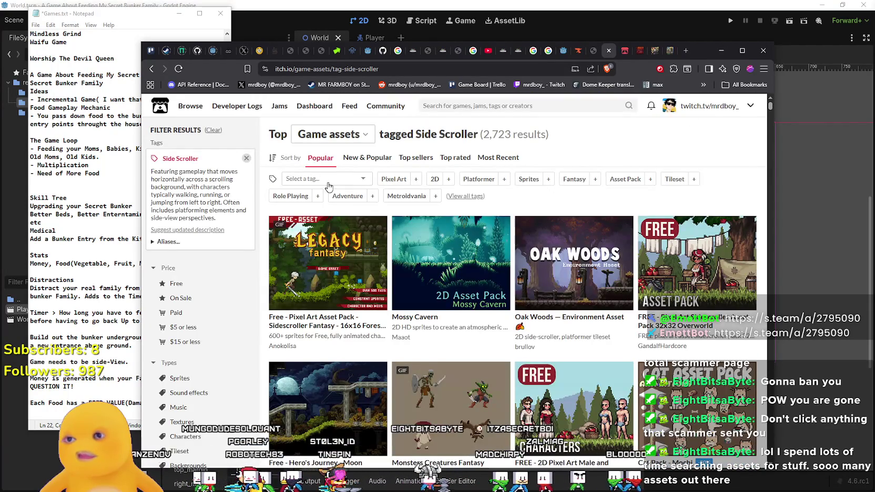
{"action": "left_click", "coordinate": [326, 182]}
{"action": "type", "text": "H"}
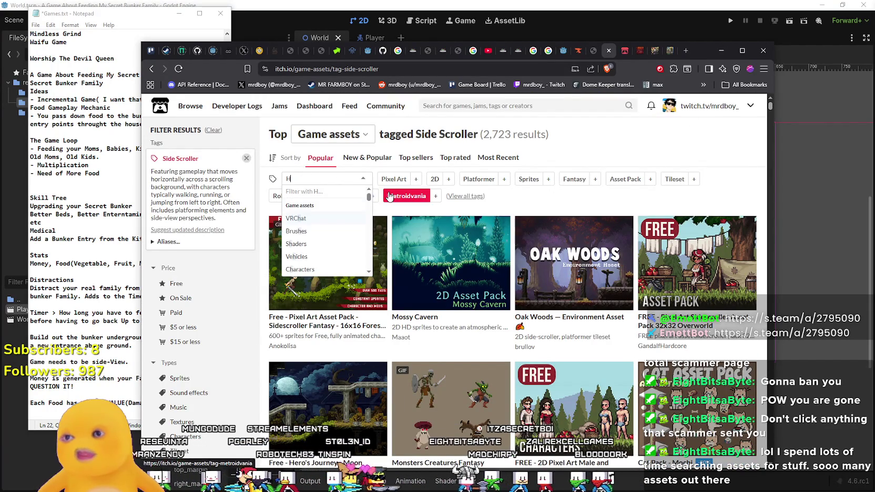
{"action": "type", "text": "ouse"}
{"action": "key", "text": "Return"}
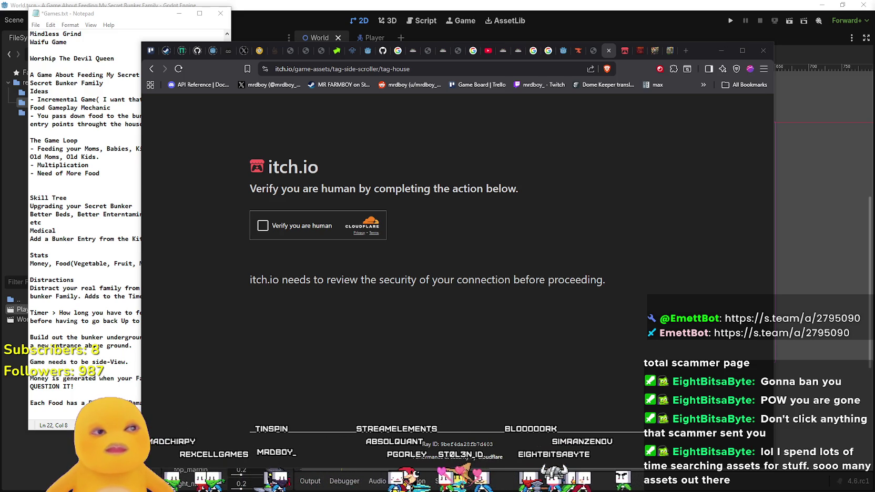
{"action": "left_click", "coordinate": [262, 226]}
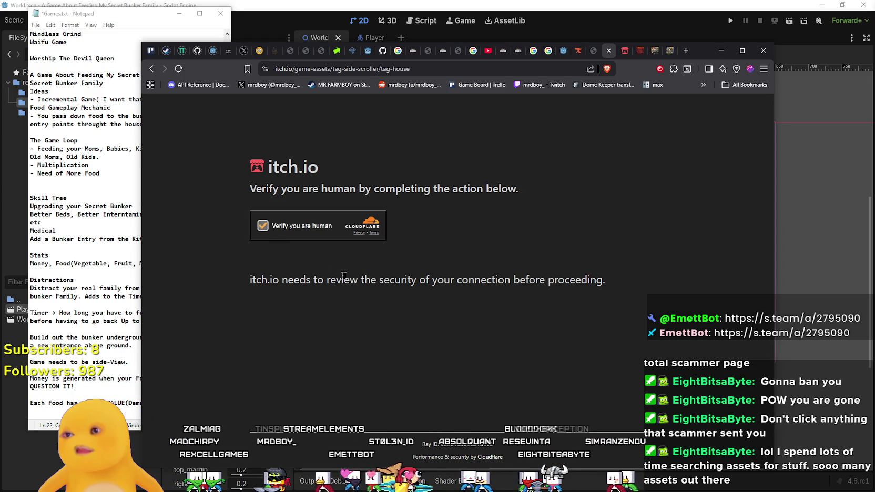
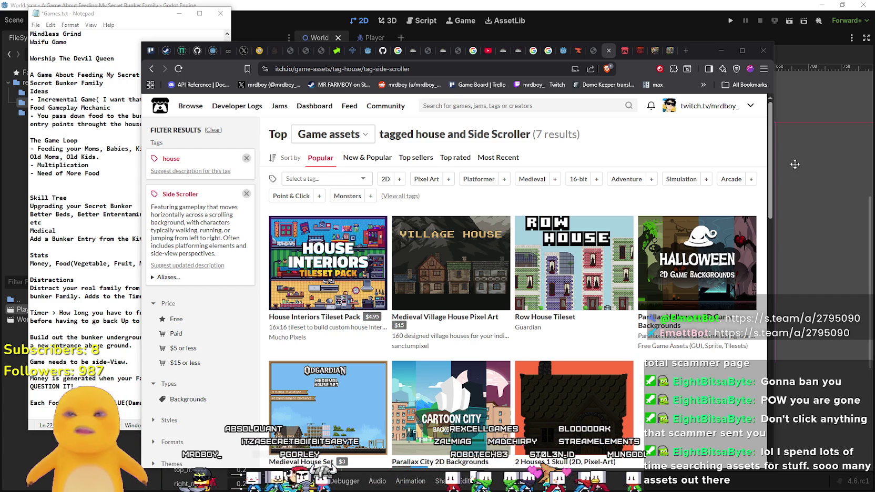
Open the House Interiors Tileset Pack and Row House Tileset pages in new tabs.
{"action": "mouse_move", "coordinate": [582, 281]}
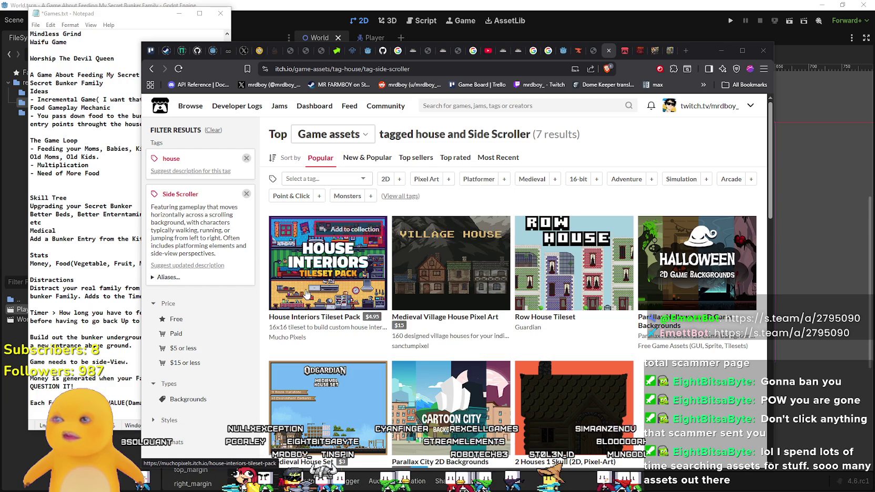
{"action": "right_click", "coordinate": [314, 323]}
{"action": "left_click", "coordinate": [336, 327]}
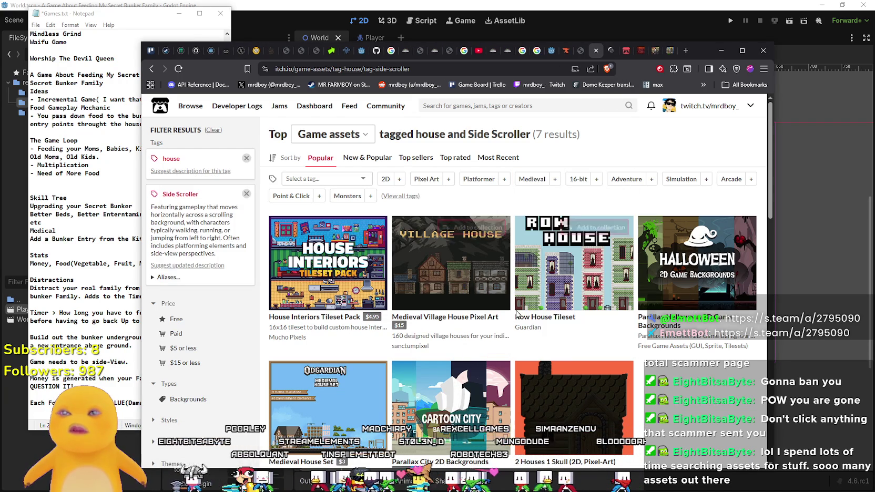
{"action": "right_click", "coordinate": [540, 325]}
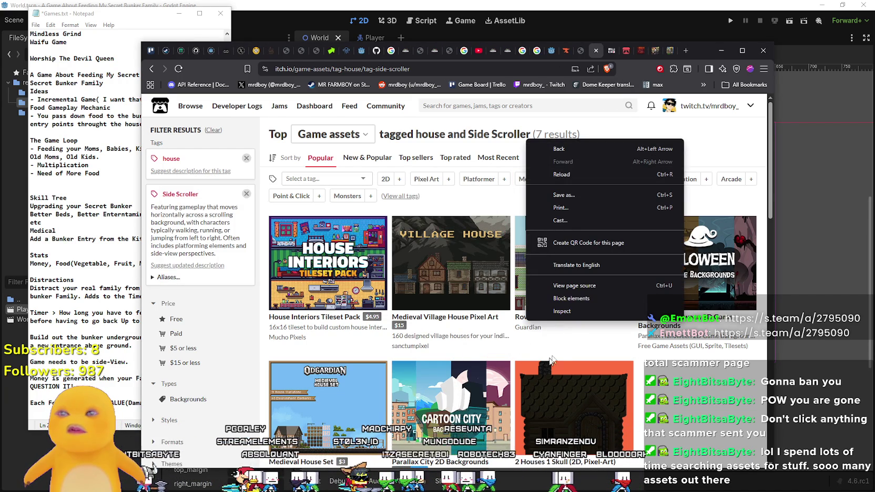
{"action": "left_click", "coordinate": [563, 339]}
{"action": "right_click", "coordinate": [556, 316]}
{"action": "left_click", "coordinate": [600, 323]}
Open Medieval House Set and Parallax City 2D Backgrounds in new tabs.
{"action": "scroll", "coordinate": [315, 316], "scroll_direction": "down", "scroll_amount": 3}
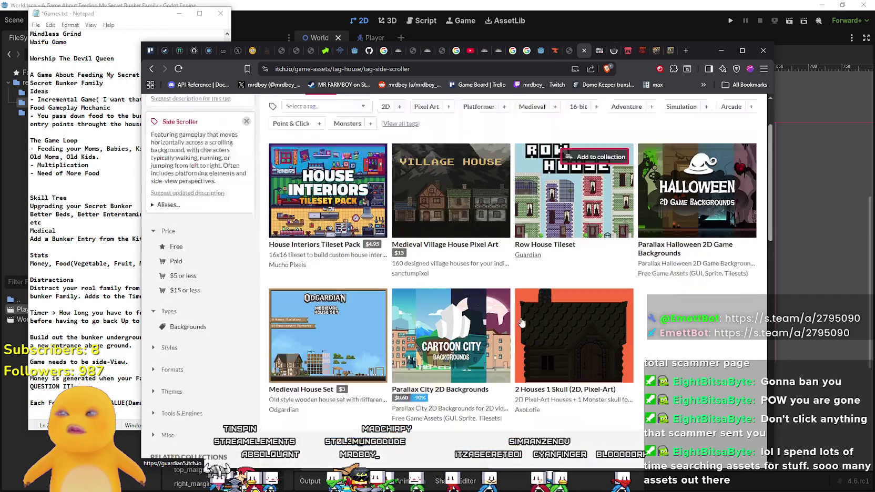
{"action": "right_click", "coordinate": [305, 328]}
{"action": "left_click", "coordinate": [331, 338]}
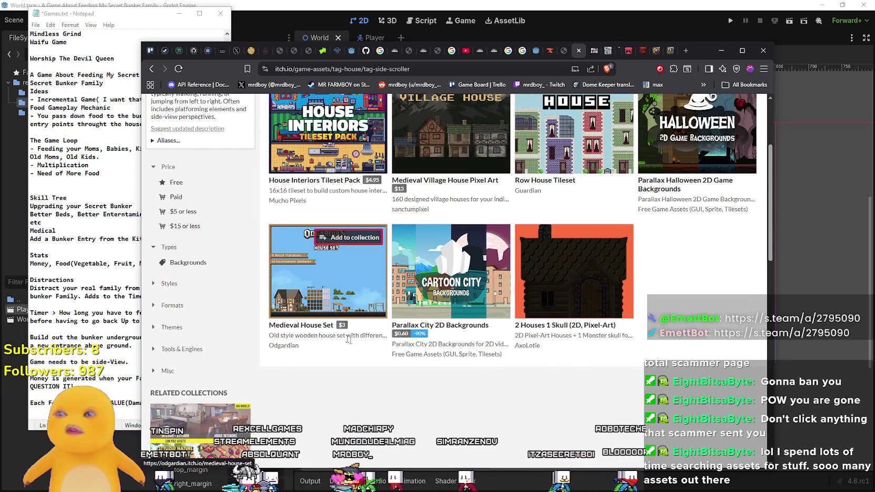
{"action": "right_click", "coordinate": [404, 331]}
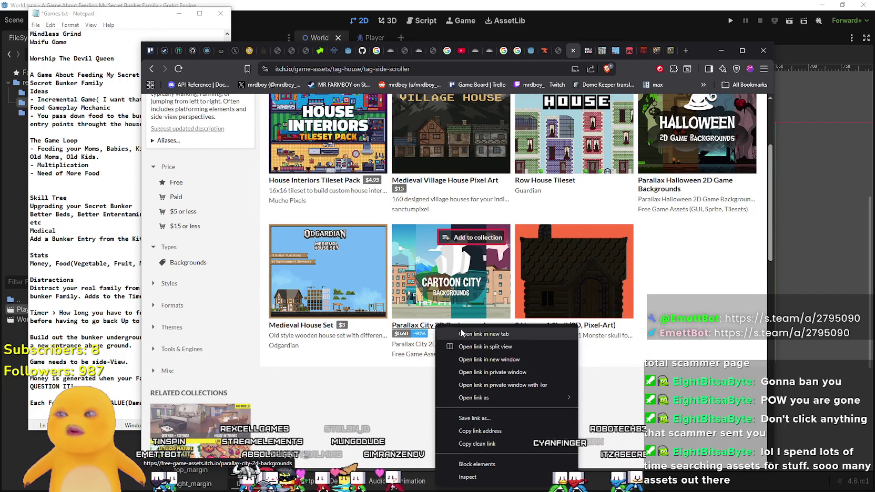
{"action": "left_click", "coordinate": [431, 339]}
Scroll further down the results, then go to the House Interiors Tileset Pack page.
{"action": "scroll", "coordinate": [471, 336], "scroll_direction": "down", "scroll_amount": 4}
{"action": "scroll", "coordinate": [468, 338], "scroll_direction": "down", "scroll_amount": 2}
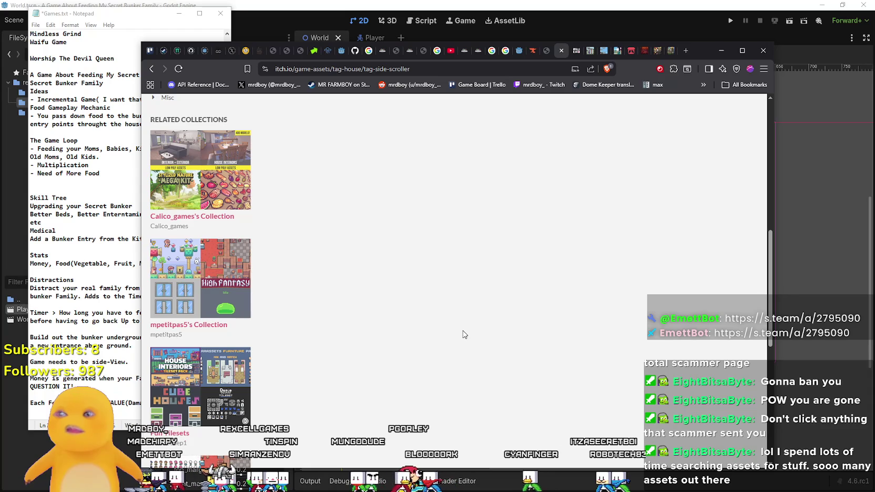
{"action": "scroll", "coordinate": [464, 334], "scroll_direction": "down", "scroll_amount": 3}
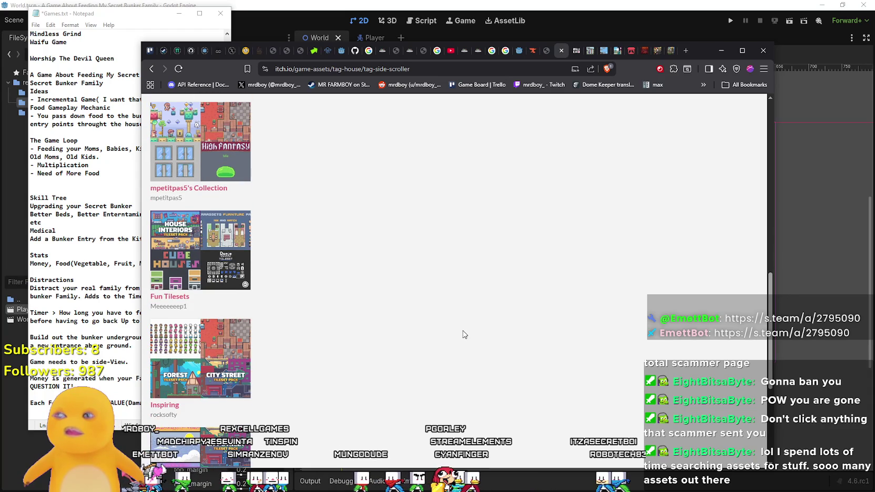
{"action": "scroll", "coordinate": [463, 334], "scroll_direction": "down", "scroll_amount": 5}
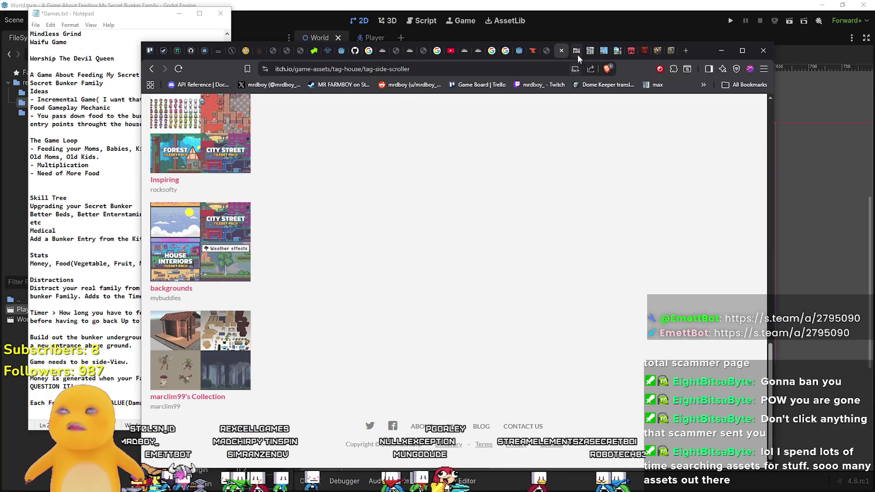
{"action": "left_click", "coordinate": [577, 54]}
{"action": "scroll", "coordinate": [570, 355], "scroll_direction": "down", "scroll_amount": 10}
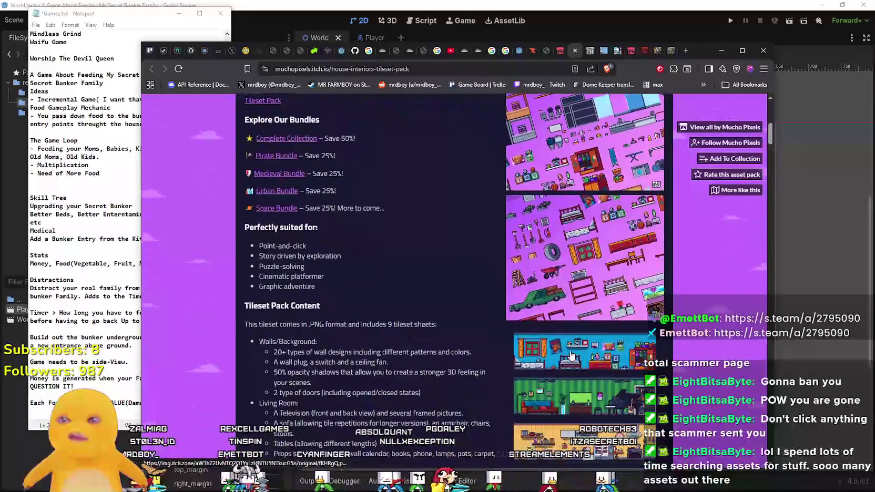
Page through the House Interiors room preview images in the enlarged viewer, then close it.
{"action": "scroll", "coordinate": [571, 356], "scroll_direction": "down", "scroll_amount": 10}
{"action": "left_click", "coordinate": [575, 201]}
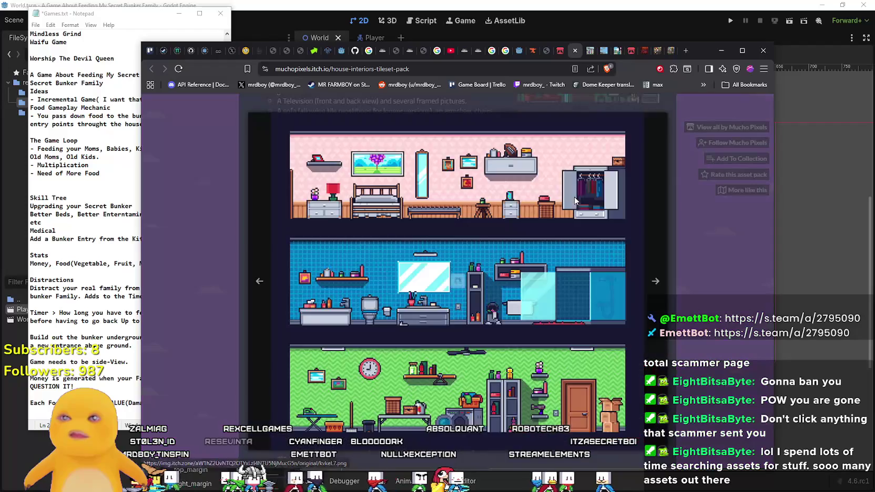
{"action": "left_click", "coordinate": [657, 354]}
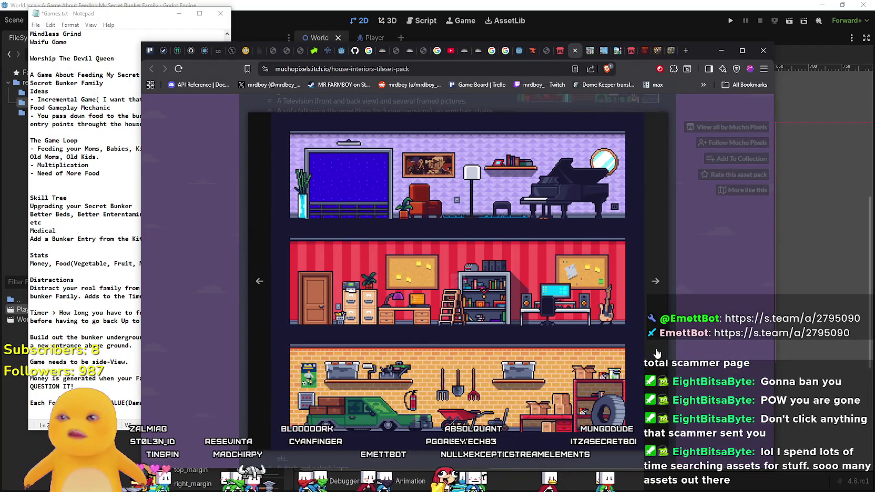
{"action": "left_click", "coordinate": [657, 354]}
{"action": "left_click", "coordinate": [657, 354]}
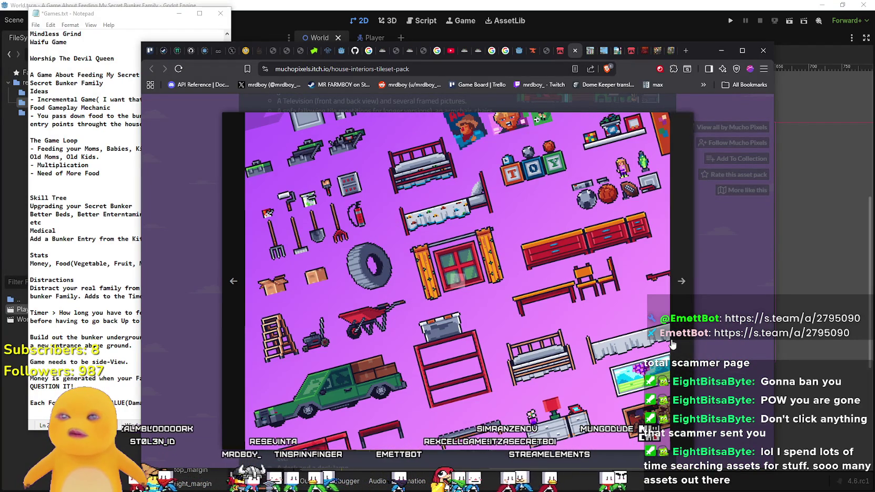
{"action": "left_click", "coordinate": [671, 343]}
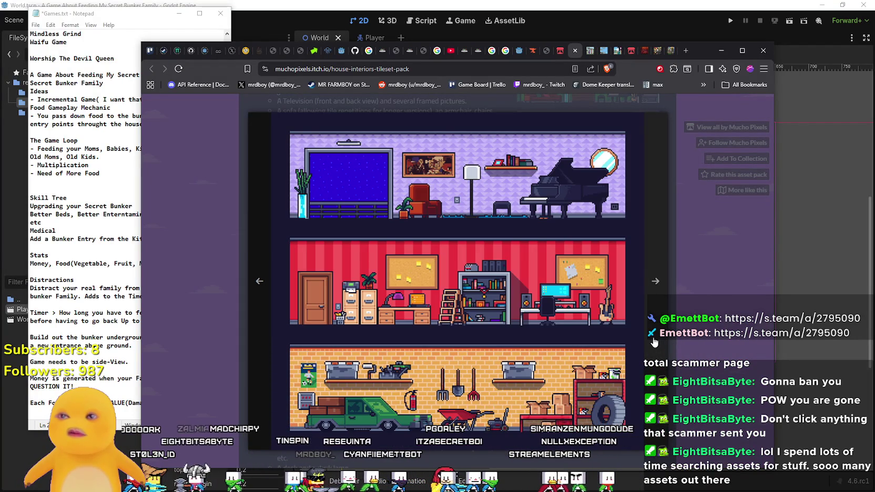
{"action": "left_click", "coordinate": [653, 342]}
{"action": "left_click", "coordinate": [655, 342]}
{"action": "left_click", "coordinate": [657, 339]}
{"action": "left_click", "coordinate": [664, 337]}
{"action": "left_click", "coordinate": [678, 331]}
Scroll the rest of the House Interiors page, then move on to the Row House Tileset page.
{"action": "scroll", "coordinate": [683, 328], "scroll_direction": "down", "scroll_amount": 12}
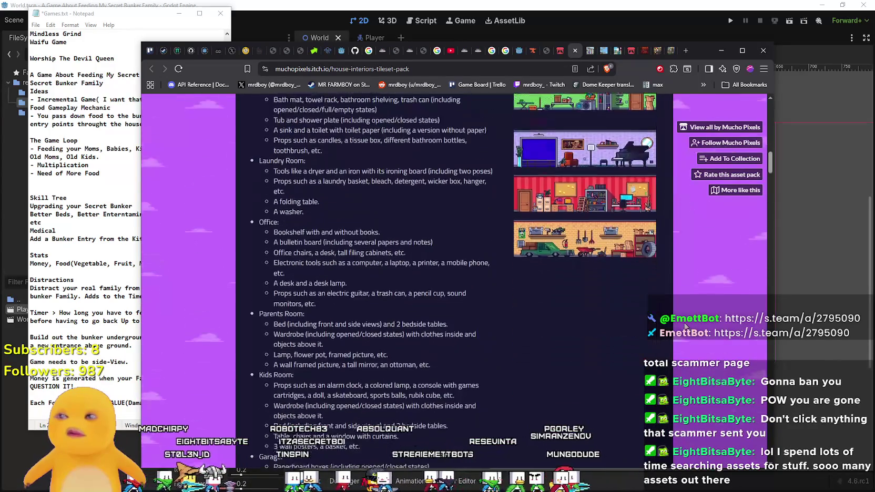
{"action": "scroll", "coordinate": [685, 327], "scroll_direction": "down", "scroll_amount": 3}
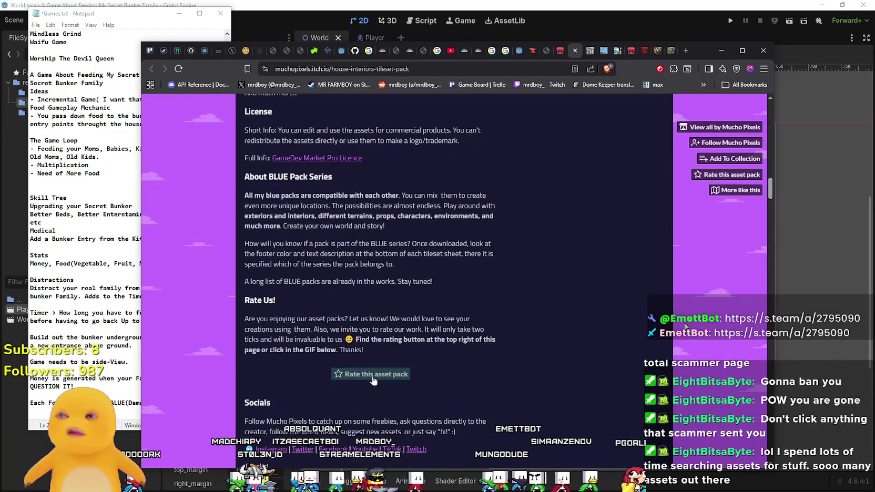
{"action": "scroll", "coordinate": [684, 327], "scroll_direction": "down", "scroll_amount": 5}
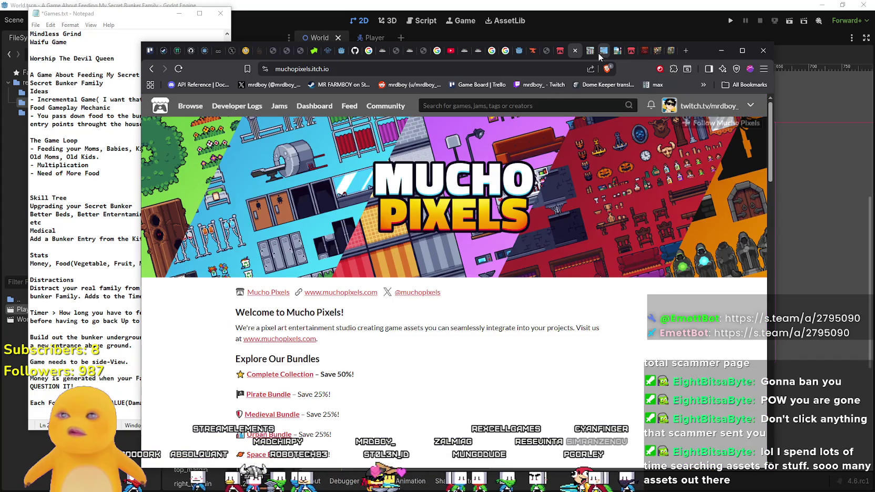
{"action": "left_click", "coordinate": [591, 53]}
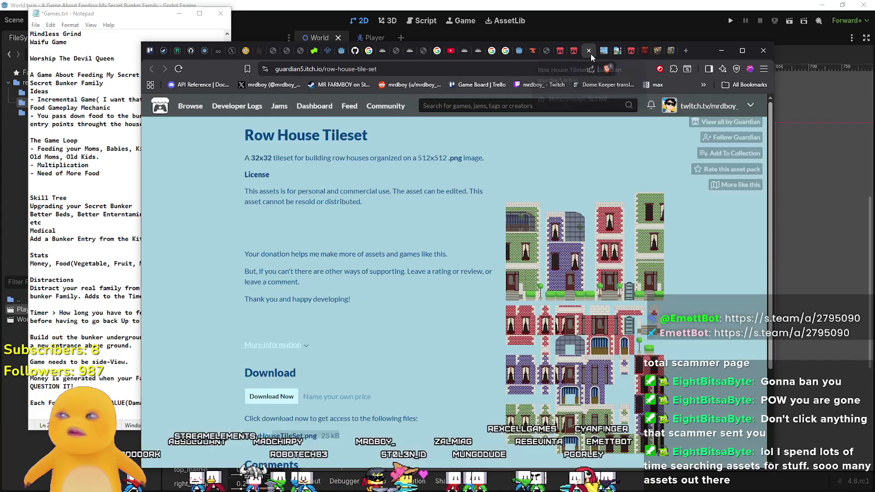
{"action": "scroll", "coordinate": [530, 243], "scroll_direction": "down", "scroll_amount": 3}
{"action": "left_click", "coordinate": [529, 242]}
{"action": "left_click", "coordinate": [579, 163]}
{"action": "left_click", "coordinate": [578, 164]}
{"action": "left_click", "coordinate": [622, 168]}
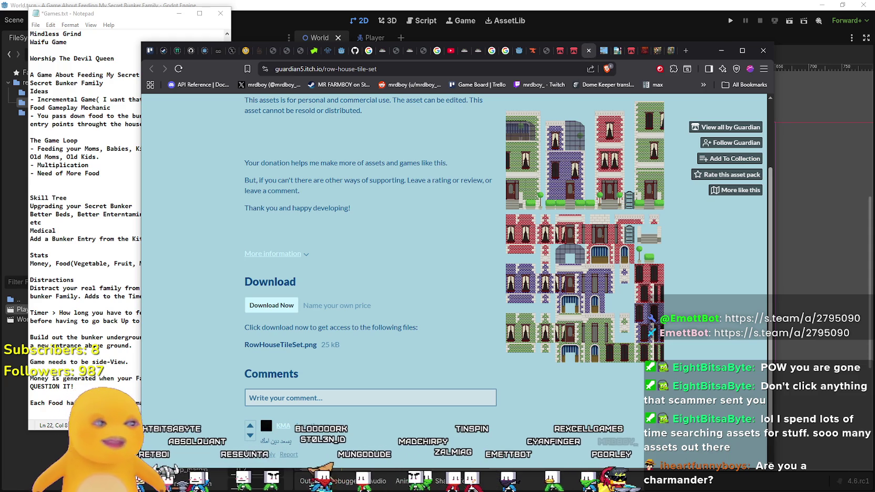
{"action": "scroll", "coordinate": [509, 282], "scroll_direction": "up", "scroll_amount": 3}
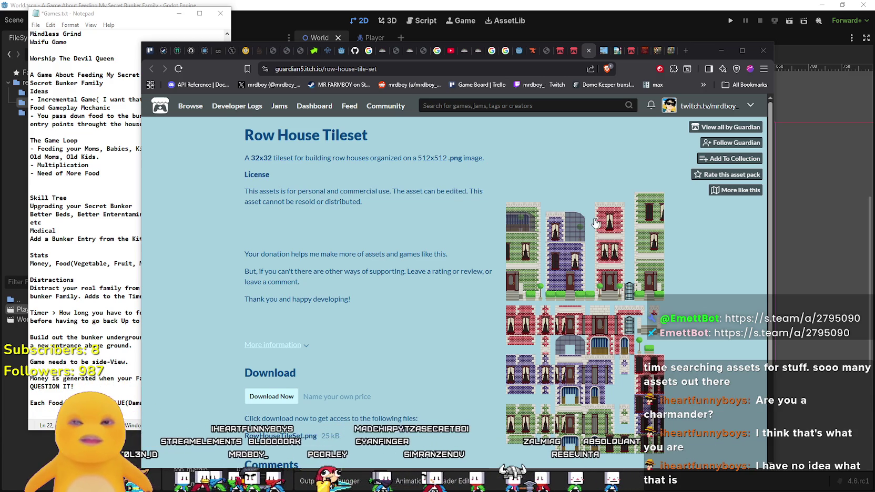
{"action": "scroll", "coordinate": [603, 188], "scroll_direction": "down", "scroll_amount": 3}
Launch the YourMom 3D avatar window with F5 over the Row House Tileset page.
{"action": "scroll", "coordinate": [678, 348], "scroll_direction": "up", "scroll_amount": 3}
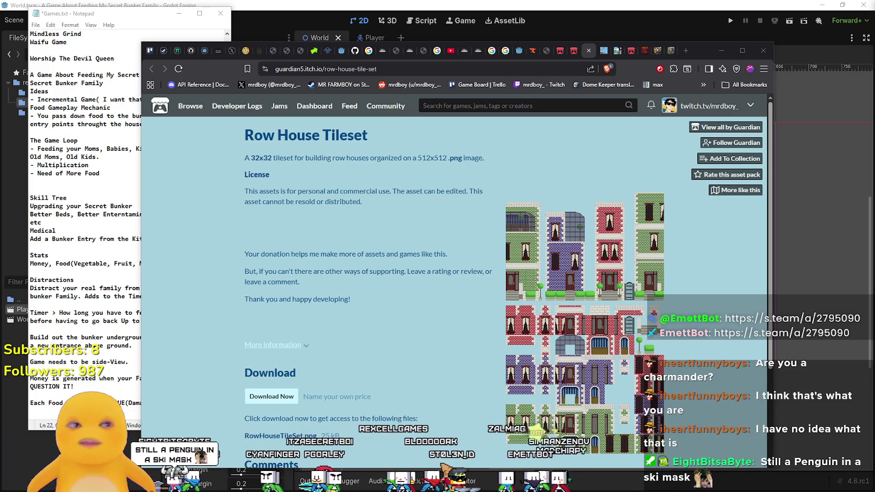
{"action": "key", "text": "F5"}
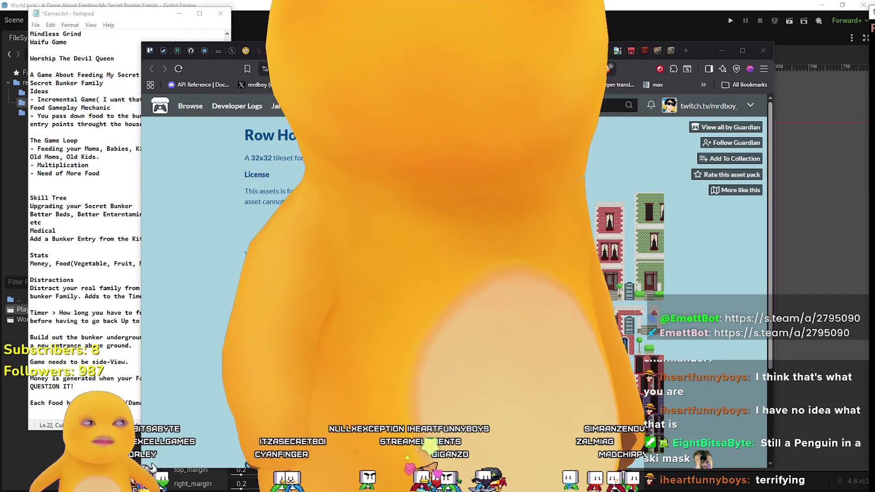
Move the YourMom avatar window mostly off screen to the right and raise the Notepad notes.
{"action": "key", "text": "F5"}
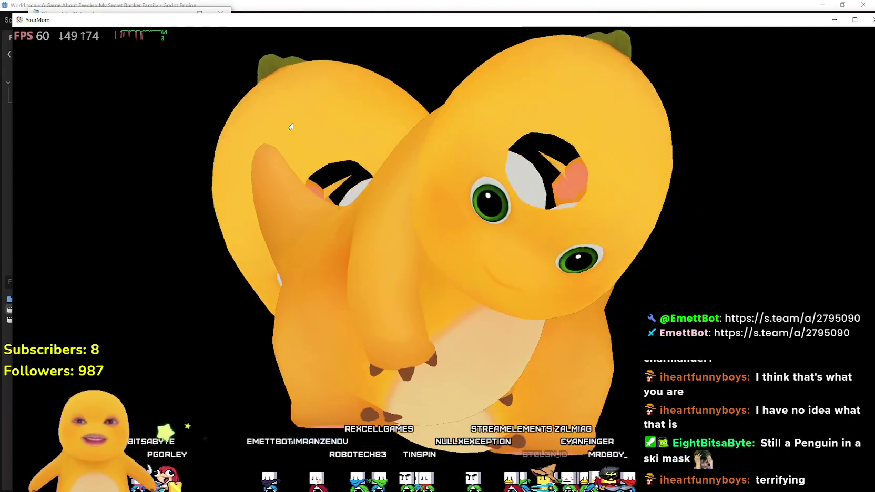
{"action": "mouse_move", "coordinate": [726, 21]}
{"action": "left_mouse_down"}
{"action": "mouse_move", "coordinate": [788, 52]}
{"action": "mouse_move", "coordinate": [867, 45]}
{"action": "left_mouse_up"}
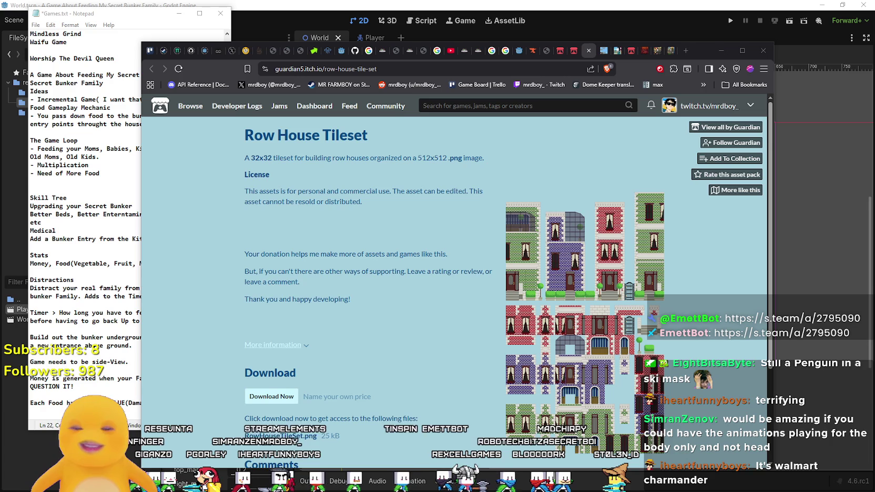
{"action": "left_click_drag", "start_coordinate": [81, 16], "coordinate": [97, 19]}
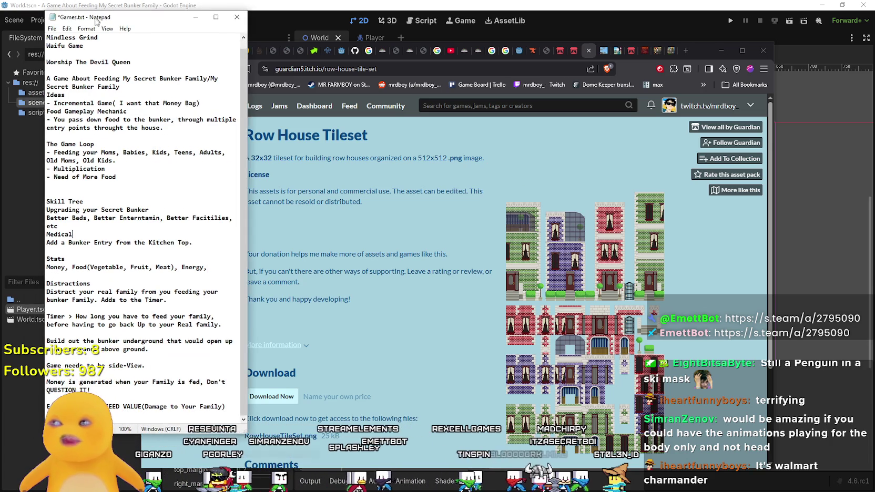
Widen the Games.txt notes and select the title 'A Game About Feeding My Secret Bunker Family'.
{"action": "left_click_drag", "start_coordinate": [246, 433], "coordinate": [459, 438]}
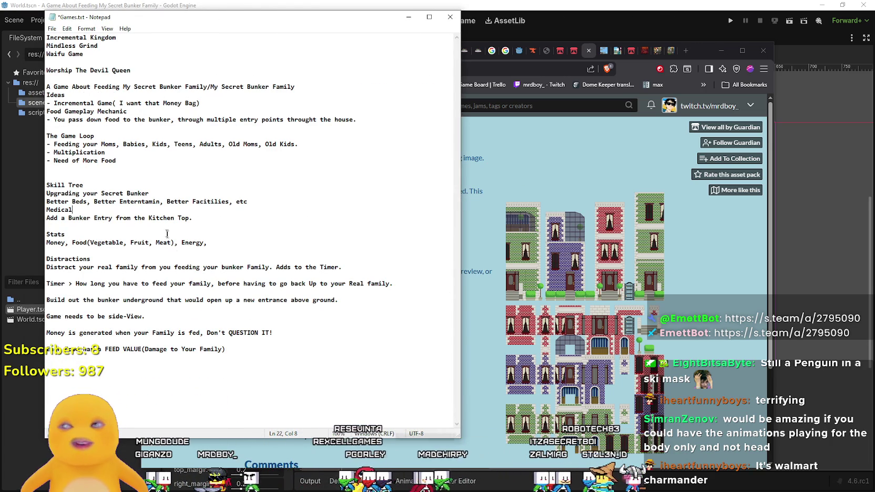
{"action": "mouse_move", "coordinate": [223, 87]}
{"action": "left_mouse_down"}
{"action": "mouse_move", "coordinate": [47, 86]}
{"action": "mouse_move", "coordinate": [212, 88]}
{"action": "left_mouse_up"}
{"action": "left_click", "coordinate": [47, 87]}
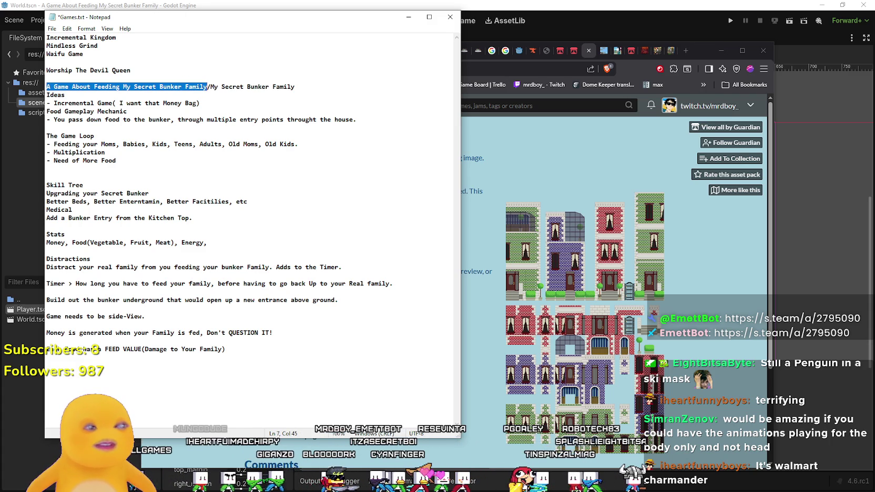
{"action": "left_click", "coordinate": [227, 209]}
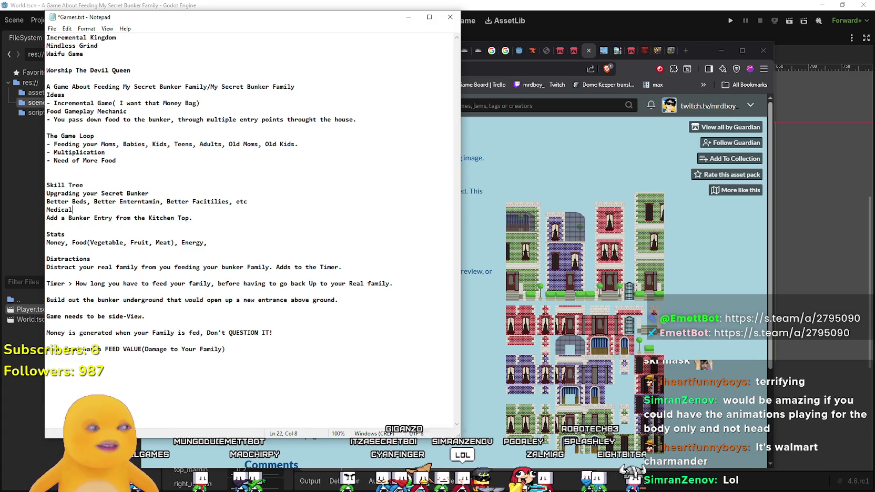
{"action": "mouse_move", "coordinate": [47, 84]}
{"action": "left_mouse_down"}
{"action": "mouse_move", "coordinate": [193, 87]}
{"action": "mouse_move", "coordinate": [65, 96]}
{"action": "mouse_move", "coordinate": [216, 87]}
{"action": "left_mouse_up"}
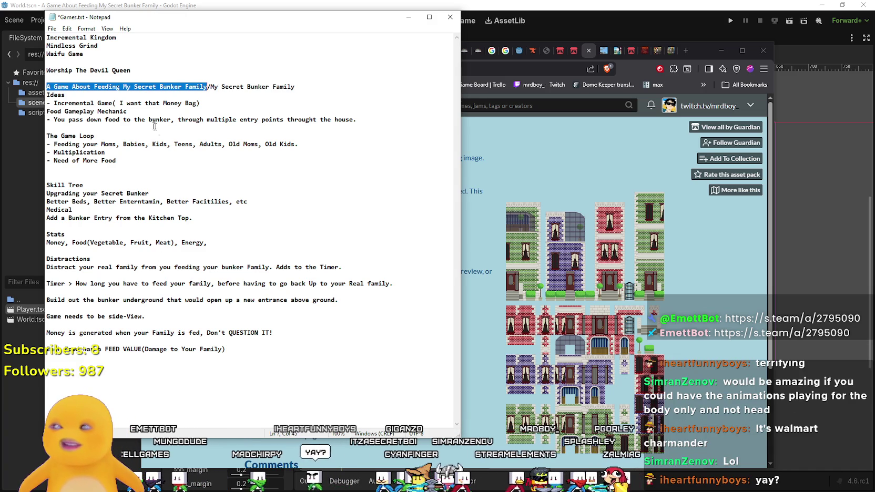
{"action": "left_click", "coordinate": [89, 124]}
Look over the game loop and bunker entry lines, then return to the Row House Tileset page.
{"action": "mouse_move", "coordinate": [57, 145]}
{"action": "left_mouse_down"}
{"action": "mouse_move", "coordinate": [105, 153]}
{"action": "mouse_move", "coordinate": [258, 144]}
{"action": "left_mouse_up"}
{"action": "left_click", "coordinate": [158, 169]}
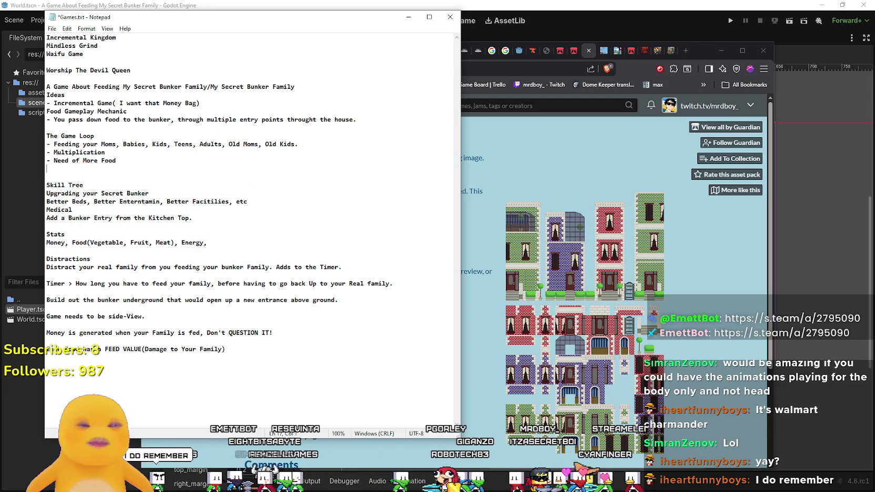
{"action": "left_click_drag", "start_coordinate": [47, 217], "coordinate": [124, 219]}
{"action": "left_click", "coordinate": [150, 259]}
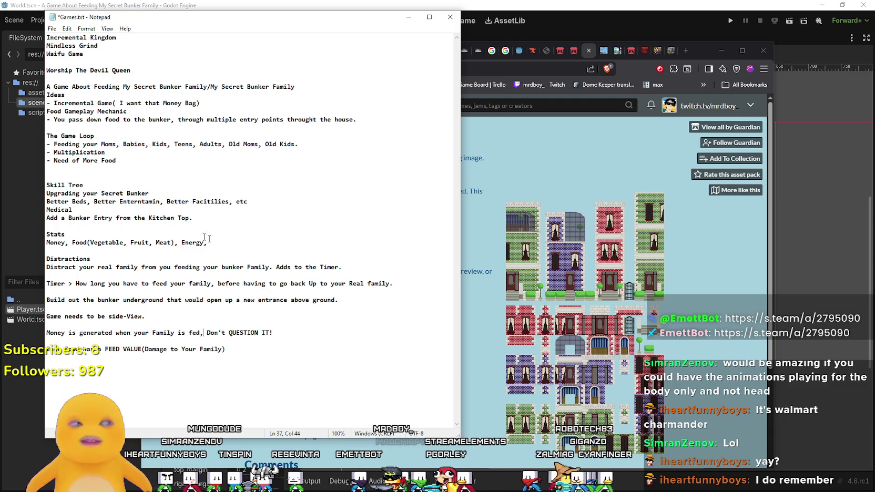
{"action": "left_click", "coordinate": [583, 379]}
{"action": "scroll", "coordinate": [668, 382], "scroll_direction": "down", "scroll_amount": 3}
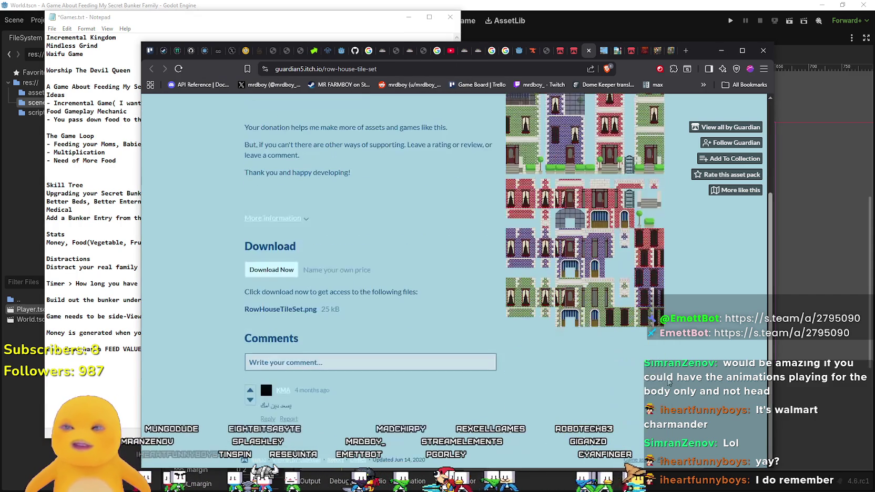
Close the Row House Tileset tab.
{"action": "scroll", "coordinate": [455, 252], "scroll_direction": "up", "scroll_amount": 3}
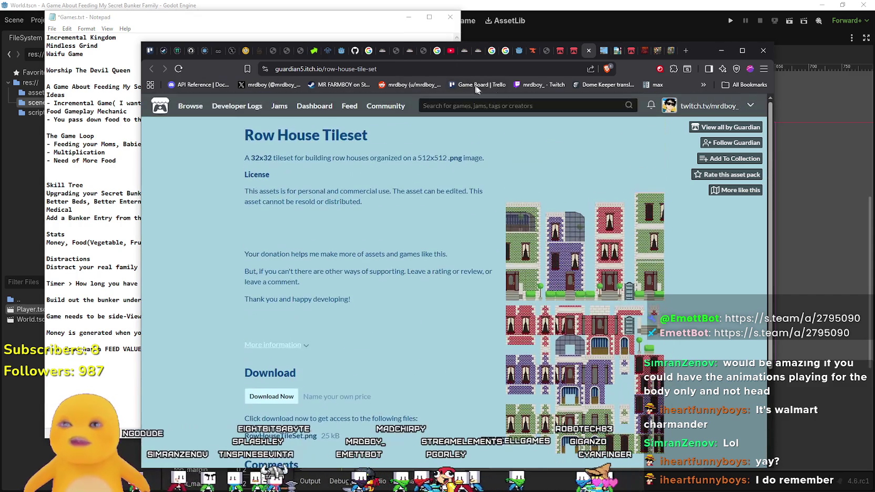
{"action": "left_click", "coordinate": [590, 50]}
{"action": "scroll", "coordinate": [552, 310], "scroll_direction": "down", "scroll_amount": 8}
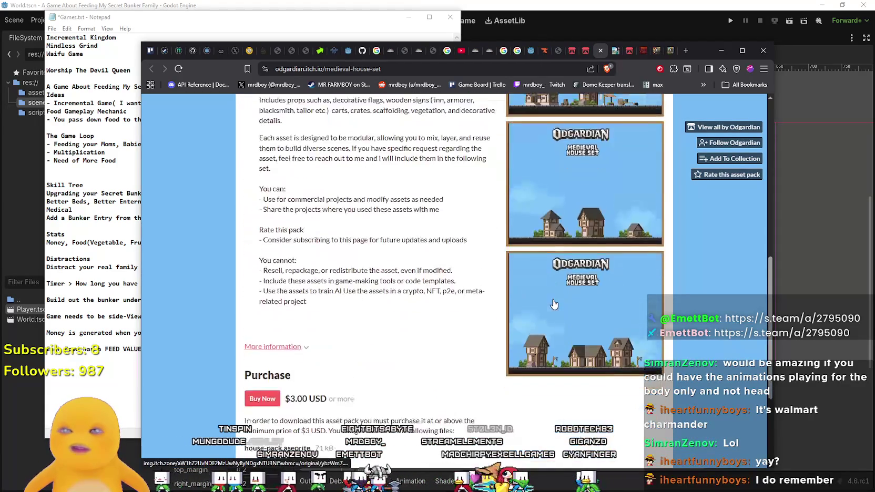
{"action": "scroll", "coordinate": [556, 303], "scroll_direction": "up", "scroll_amount": 9}
View several enlarged Medieval House Set screenshots.
{"action": "left_click", "coordinate": [585, 339]}
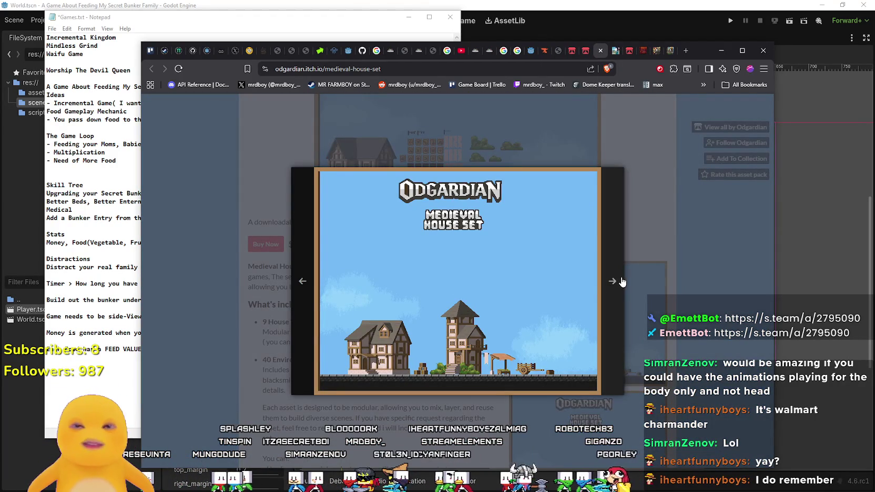
{"action": "left_click", "coordinate": [622, 282]}
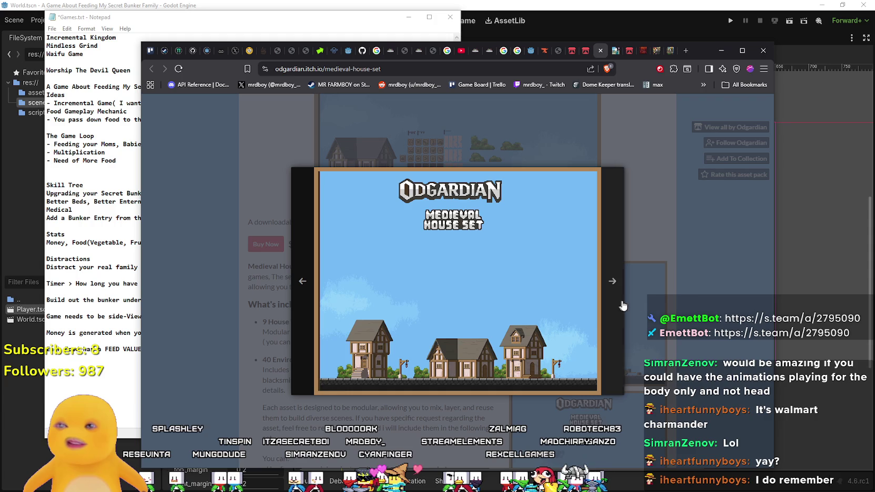
{"action": "left_click", "coordinate": [620, 305]}
{"action": "scroll", "coordinate": [604, 306], "scroll_direction": "down", "scroll_amount": 3}
{"action": "left_click", "coordinate": [590, 306]}
{"action": "left_click", "coordinate": [590, 306]}
{"action": "scroll", "coordinate": [590, 306], "scroll_direction": "down", "scroll_amount": 1}
{"action": "left_click", "coordinate": [590, 306]}
{"action": "key", "text": "Escape"}
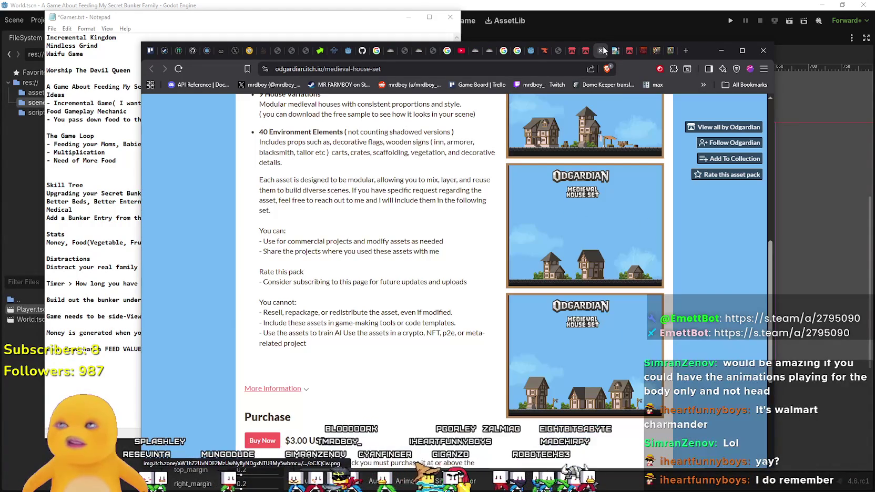
Briefly check the Parallax City page, then close the Medieval House Set tab.
{"action": "left_click", "coordinate": [585, 51]}
{"action": "left_click", "coordinate": [594, 52]}
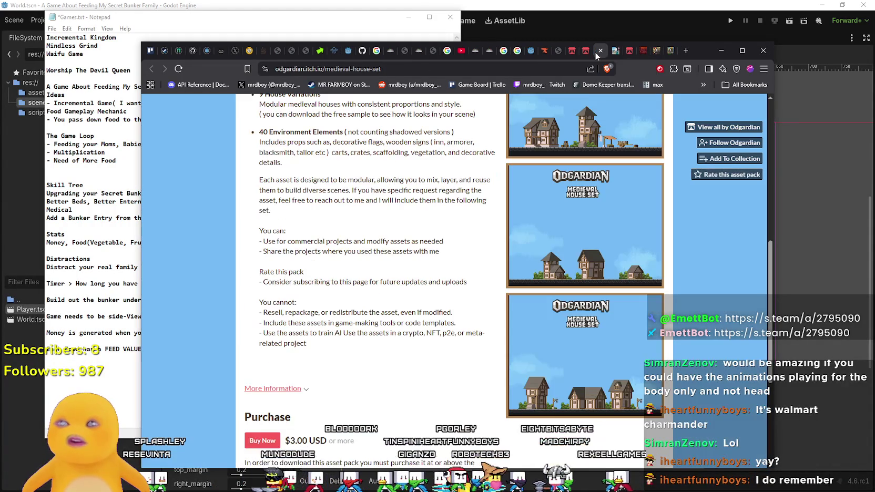
{"action": "scroll", "coordinate": [455, 277], "scroll_direction": "down", "scroll_amount": 4}
{"action": "scroll", "coordinate": [455, 277], "scroll_direction": "up", "scroll_amount": 8}
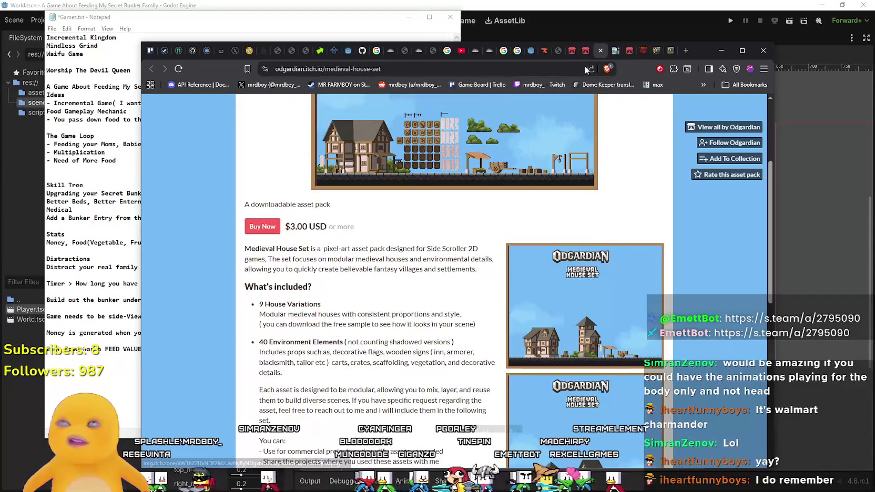
{"action": "left_click", "coordinate": [602, 51]}
{"action": "scroll", "coordinate": [561, 236], "scroll_direction": "down", "scroll_amount": 3}
{"action": "scroll", "coordinate": [562, 235], "scroll_direction": "up", "scroll_amount": 1}
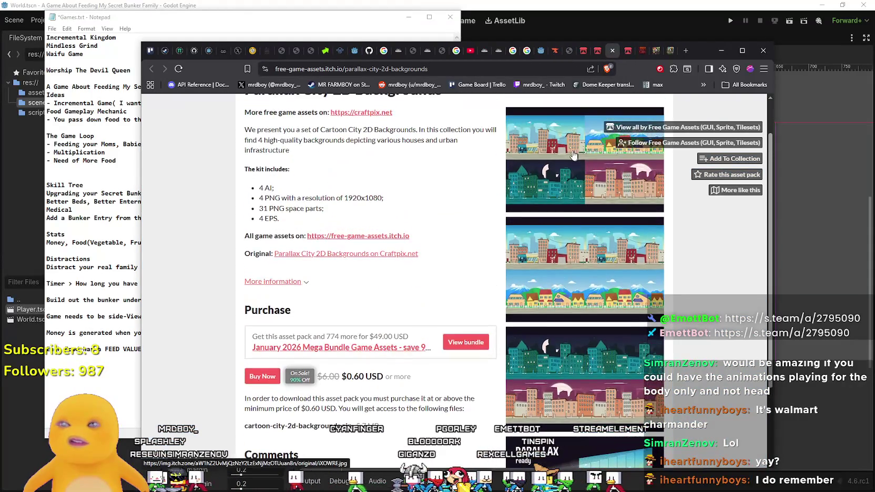
Browse the Parallax City screenshots, close that tab, and switch to GandalfHardcore's page.
{"action": "left_click", "coordinate": [562, 236]}
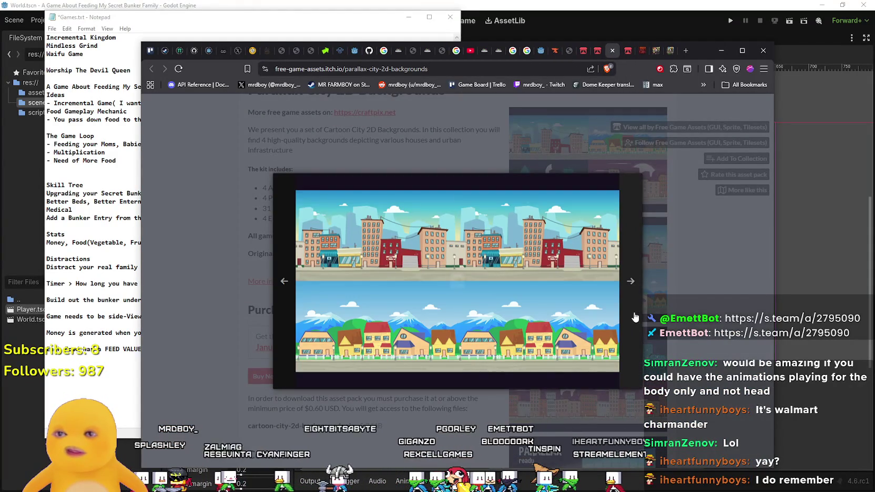
{"action": "left_click", "coordinate": [642, 306]}
{"action": "scroll", "coordinate": [593, 376], "scroll_direction": "down", "scroll_amount": 2}
{"action": "left_click", "coordinate": [585, 287]}
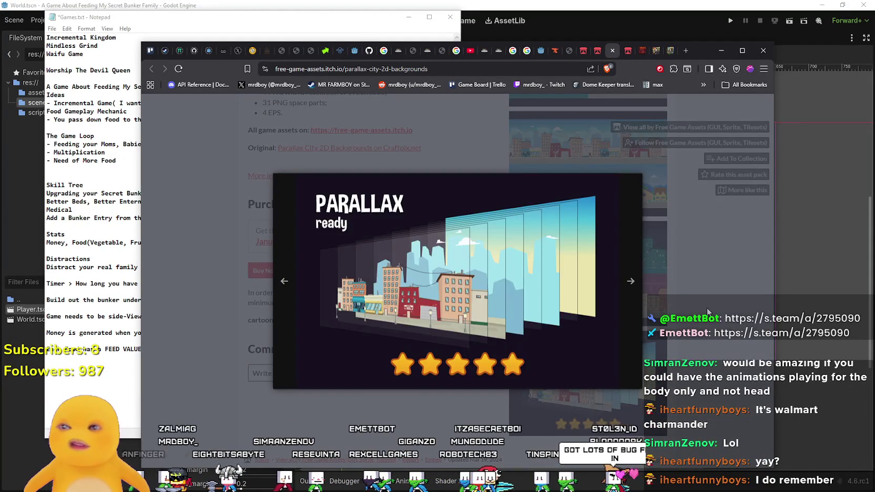
{"action": "left_click", "coordinate": [710, 307]}
{"action": "left_click", "coordinate": [611, 50]}
{"action": "left_click", "coordinate": [610, 53]}
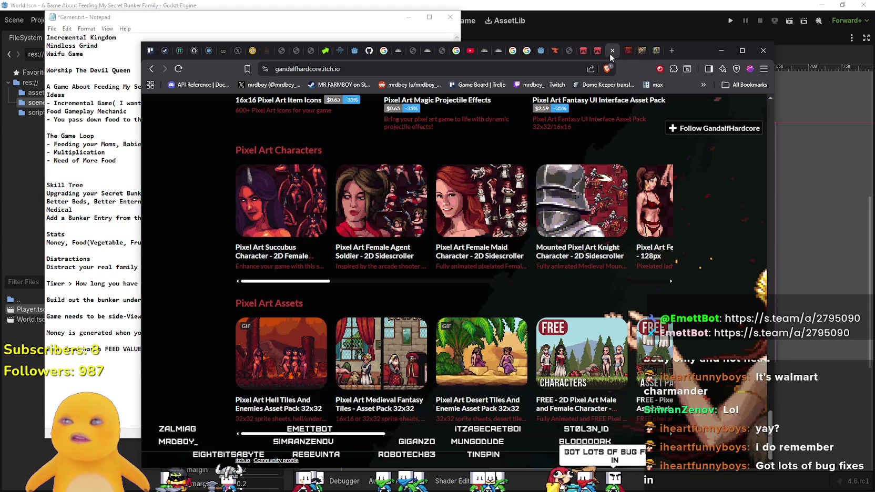
Scroll the GandalfHardcore page and move to the Pixel Art Hell Tiles And Enemies tab.
{"action": "scroll", "coordinate": [601, 244], "scroll_direction": "up", "scroll_amount": 5}
{"action": "scroll", "coordinate": [601, 244], "scroll_direction": "down", "scroll_amount": 3}
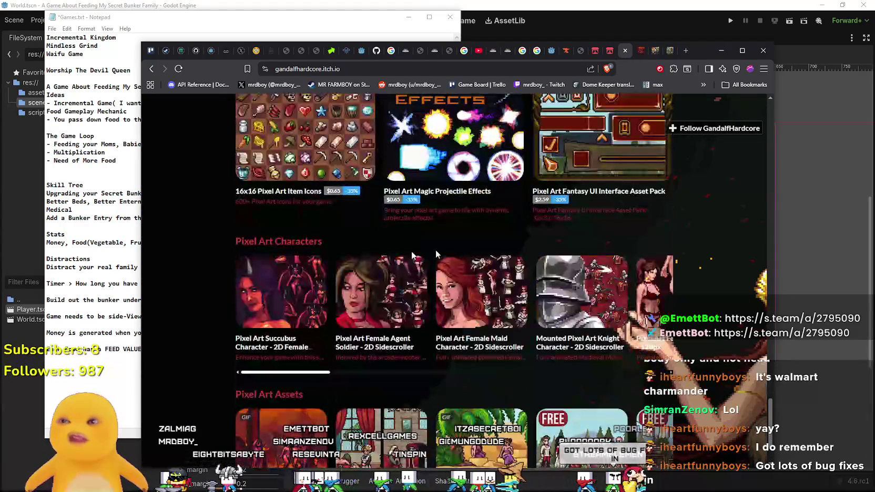
{"action": "scroll", "coordinate": [294, 311], "scroll_direction": "down", "scroll_amount": 2}
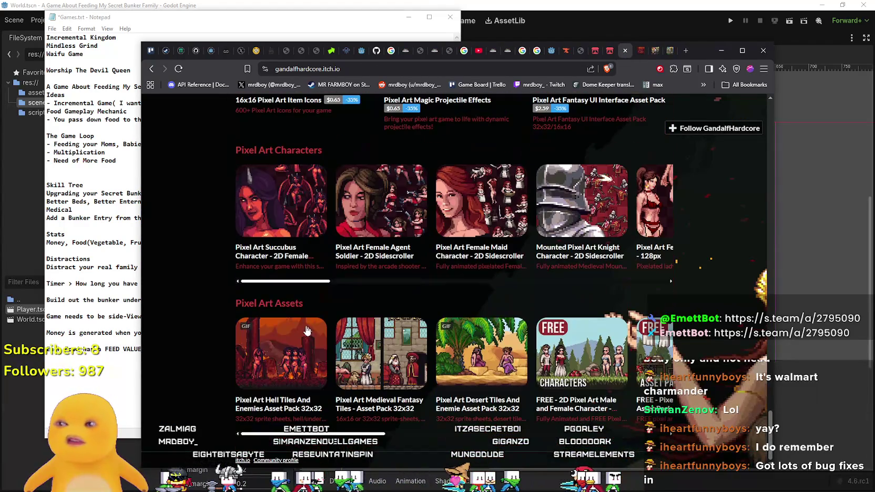
{"action": "left_click", "coordinate": [634, 51]}
{"action": "scroll", "coordinate": [490, 245], "scroll_direction": "down", "scroll_amount": 4}
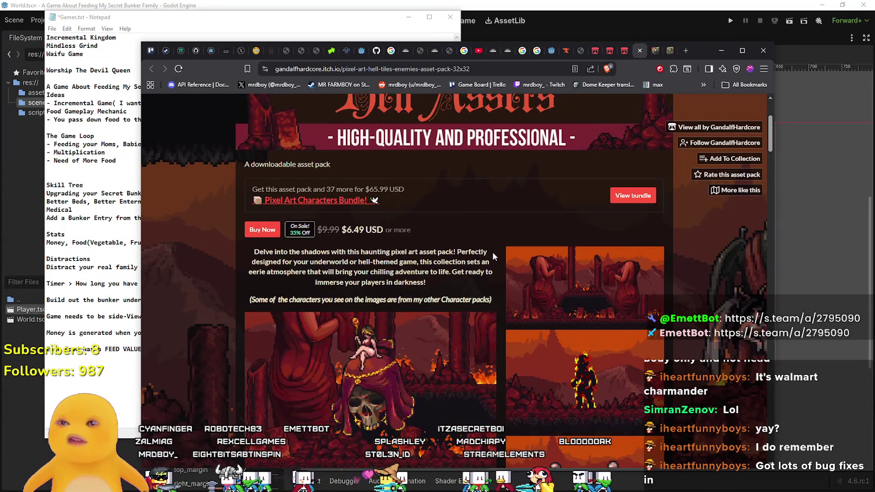
Select the 'Worship The Devil Queen' line in the notes while skimming the Hell Tiles page.
{"action": "left_click", "coordinate": [119, 119]}
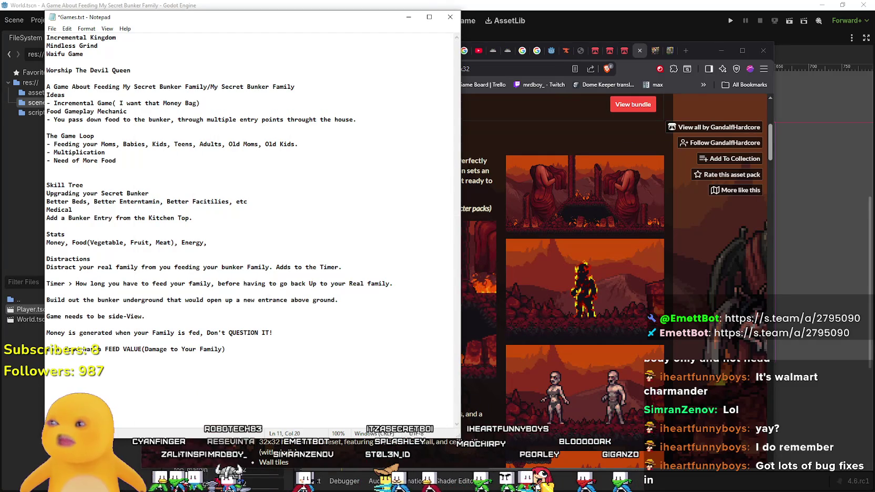
{"action": "left_click_drag", "start_coordinate": [147, 70], "coordinate": [34, 69]}
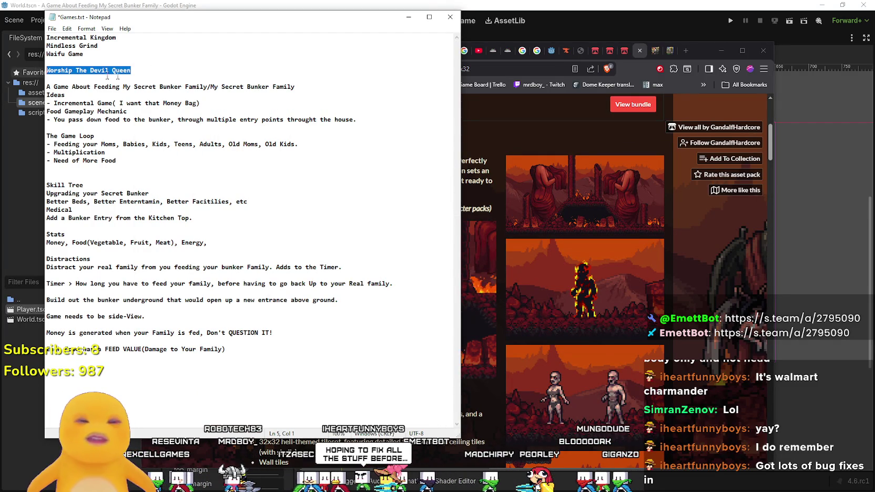
{"action": "left_click", "coordinate": [698, 384]}
{"action": "scroll", "coordinate": [671, 371], "scroll_direction": "down", "scroll_amount": 3}
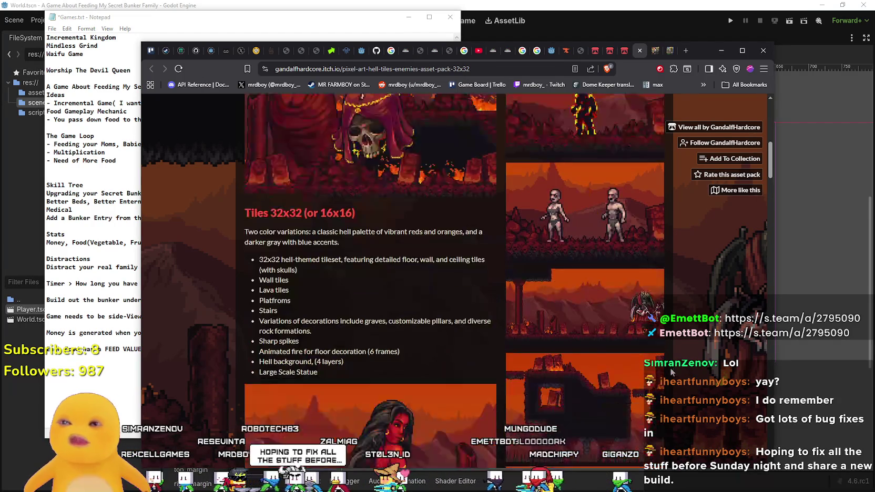
{"action": "scroll", "coordinate": [672, 371], "scroll_direction": "down", "scroll_amount": 3}
{"action": "scroll", "coordinate": [398, 293], "scroll_direction": "down", "scroll_amount": 2}
{"action": "scroll", "coordinate": [398, 294], "scroll_direction": "up", "scroll_amount": 2}
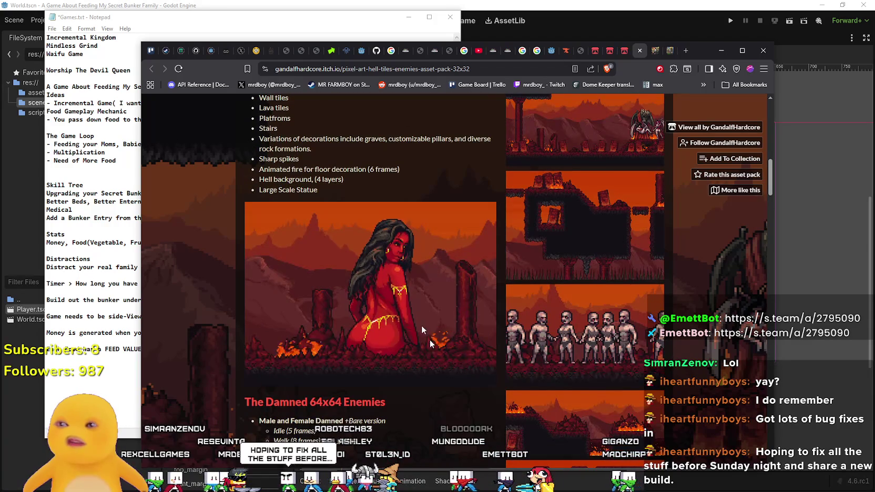
{"action": "scroll", "coordinate": [398, 294], "scroll_direction": "down", "scroll_amount": 1}
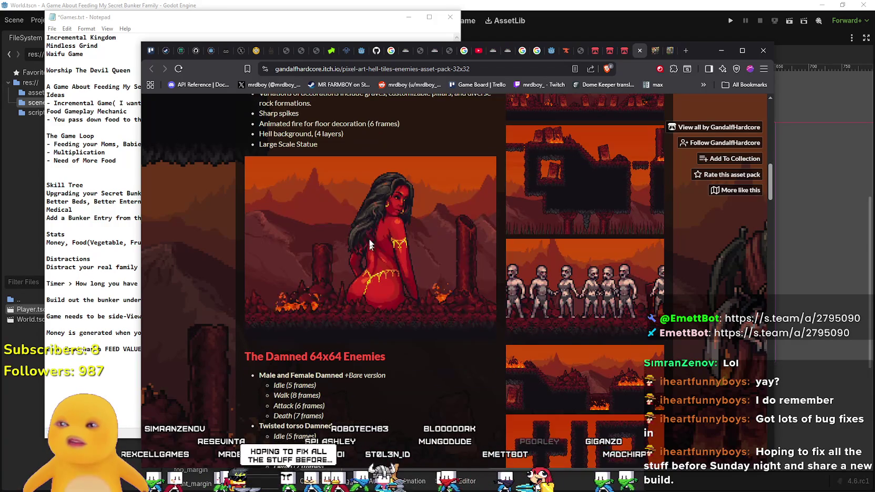
{"action": "left_click", "coordinate": [98, 73]}
{"action": "triple_click", "coordinate": [98, 73]}
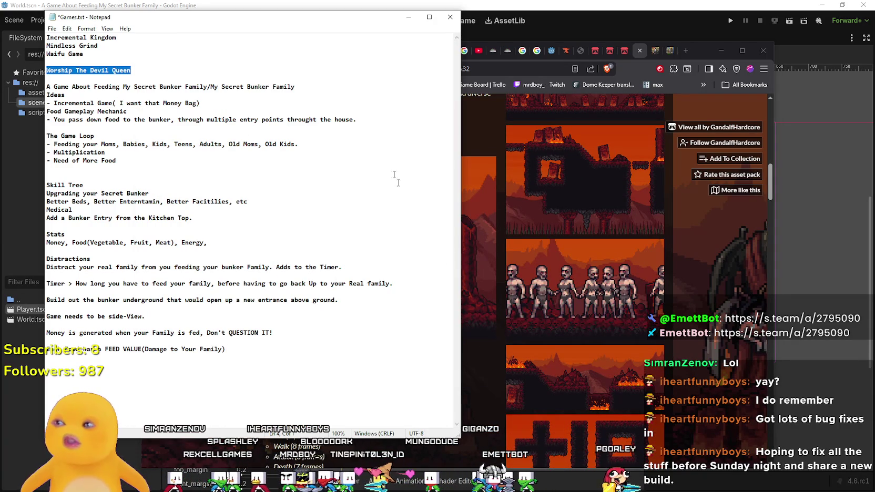
{"action": "left_click", "coordinate": [473, 277]}
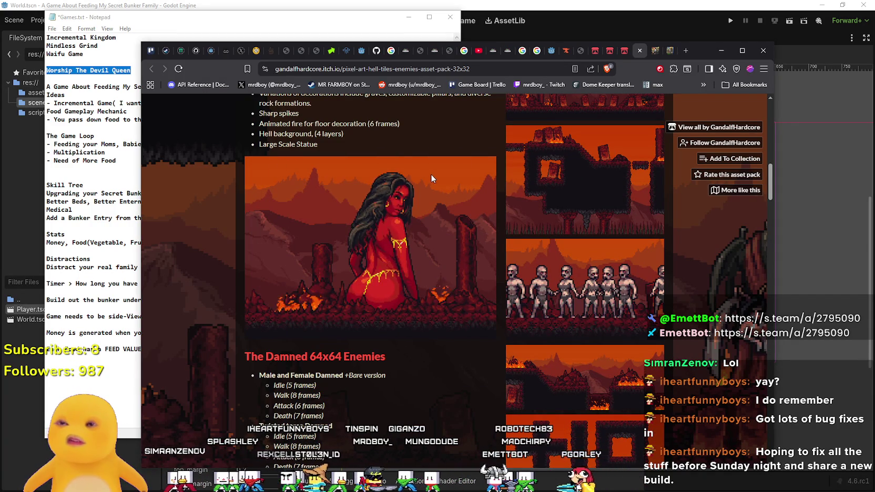
Scroll the Hell Tiles page down to The Damned 64x64 Enemies list.
{"action": "scroll", "coordinate": [416, 362], "scroll_direction": "down", "scroll_amount": 2}
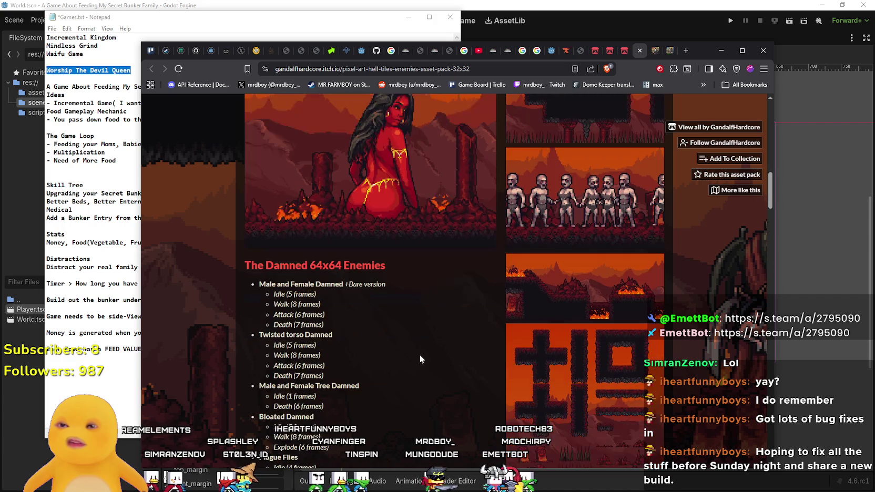
{"action": "scroll", "coordinate": [423, 352], "scroll_direction": "down", "scroll_amount": 3}
{"action": "scroll", "coordinate": [420, 347], "scroll_direction": "down", "scroll_amount": 3}
{"action": "scroll", "coordinate": [436, 368], "scroll_direction": "up", "scroll_amount": 3}
{"action": "scroll", "coordinate": [450, 389], "scroll_direction": "up", "scroll_amount": 10}
{"action": "scroll", "coordinate": [510, 317], "scroll_direction": "down", "scroll_amount": 6}
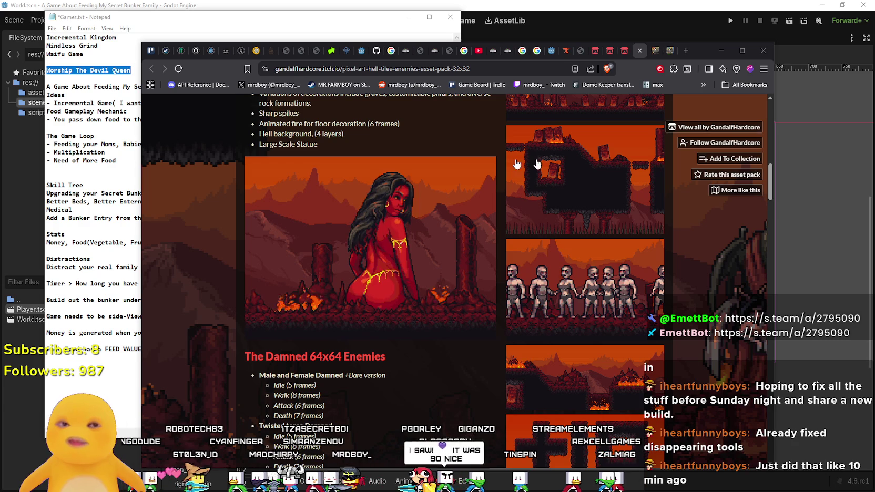
{"action": "scroll", "coordinate": [343, 323], "scroll_direction": "down", "scroll_amount": 1}
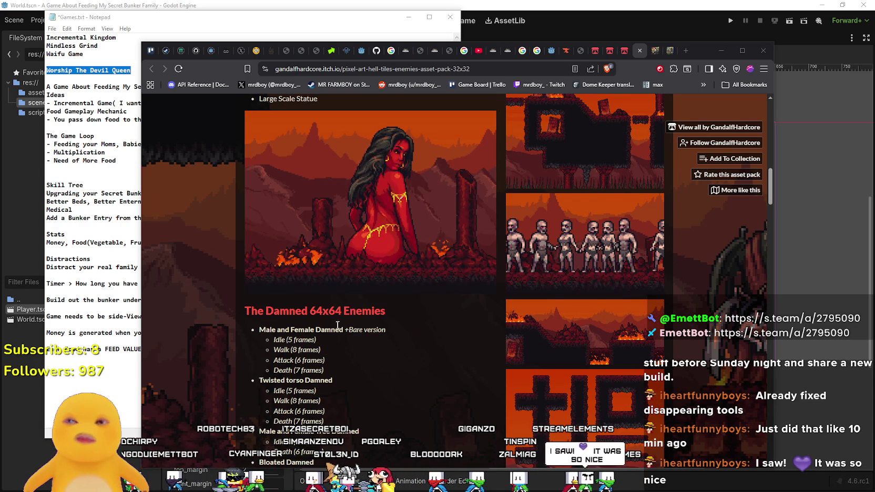
Read the Twisted torso and Male/Female Tree Damned frame lists.
{"action": "scroll", "coordinate": [348, 317], "scroll_direction": "down", "scroll_amount": 1}
{"action": "scroll", "coordinate": [348, 317], "scroll_direction": "down", "scroll_amount": 5}
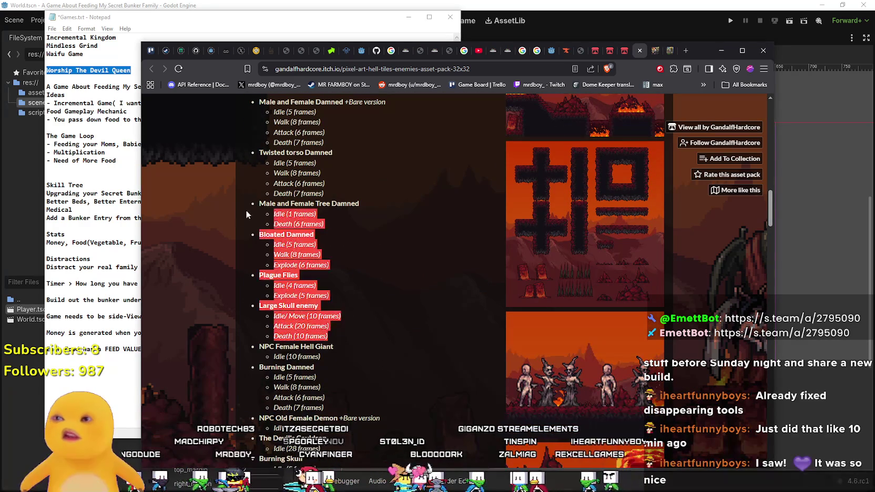
{"action": "scroll", "coordinate": [340, 315], "scroll_direction": "down", "scroll_amount": 3}
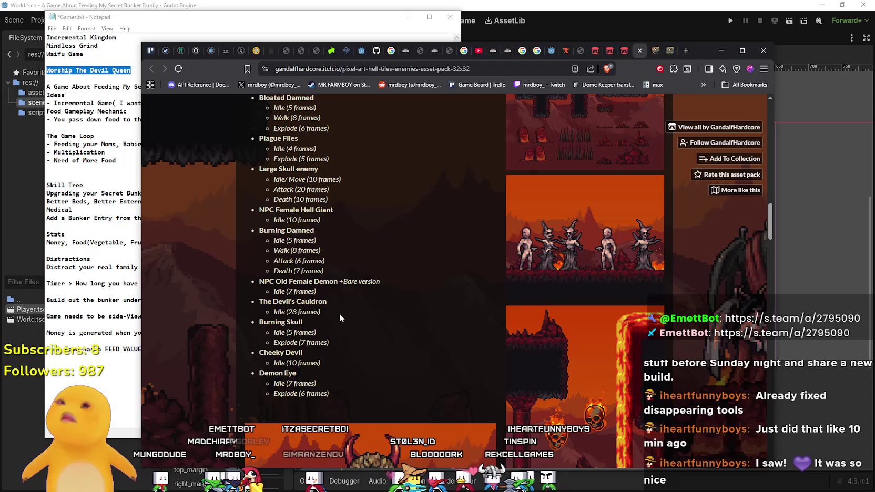
{"action": "scroll", "coordinate": [339, 315], "scroll_direction": "up", "scroll_amount": 8}
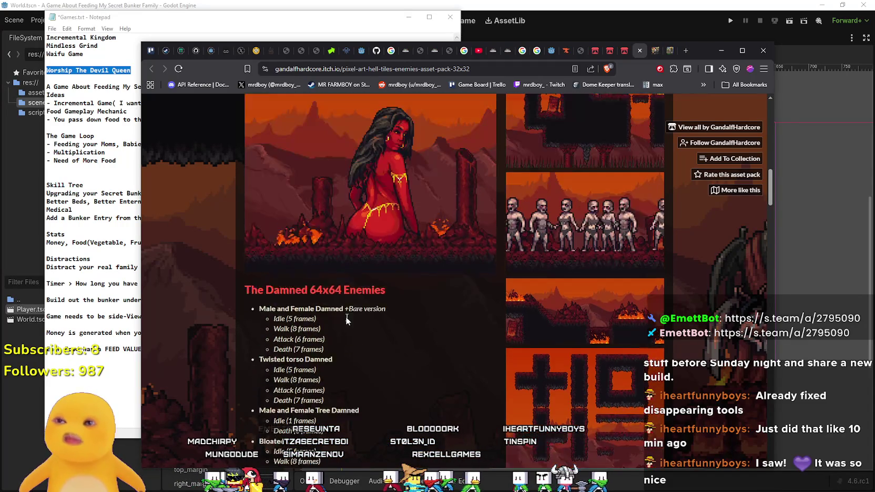
{"action": "left_click_drag", "start_coordinate": [256, 329], "coordinate": [373, 375]}
{"action": "scroll", "coordinate": [374, 374], "scroll_direction": "down", "scroll_amount": 3}
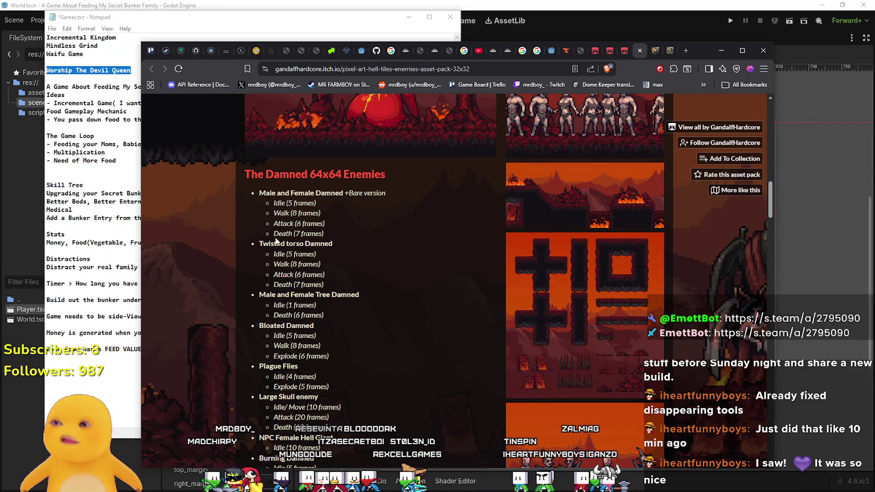
{"action": "mouse_move", "coordinate": [257, 243]}
{"action": "left_mouse_down"}
{"action": "mouse_move", "coordinate": [337, 280]}
{"action": "mouse_move", "coordinate": [253, 253]}
{"action": "left_mouse_up"}
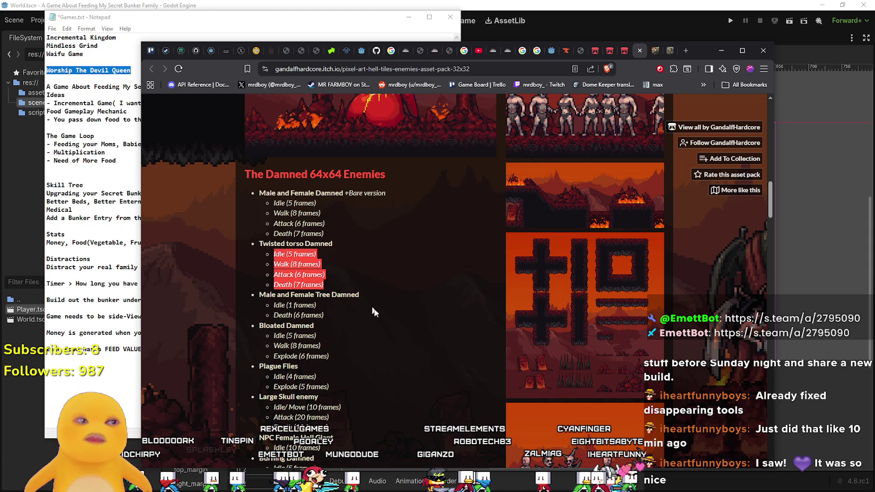
{"action": "left_click", "coordinate": [355, 318]}
{"action": "left_click_drag", "start_coordinate": [341, 319], "coordinate": [258, 294]}
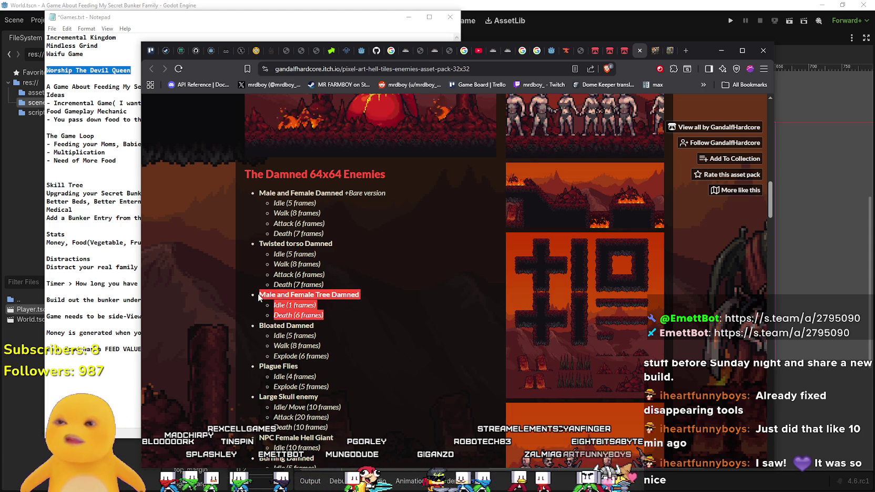
{"action": "left_click", "coordinate": [331, 319]}
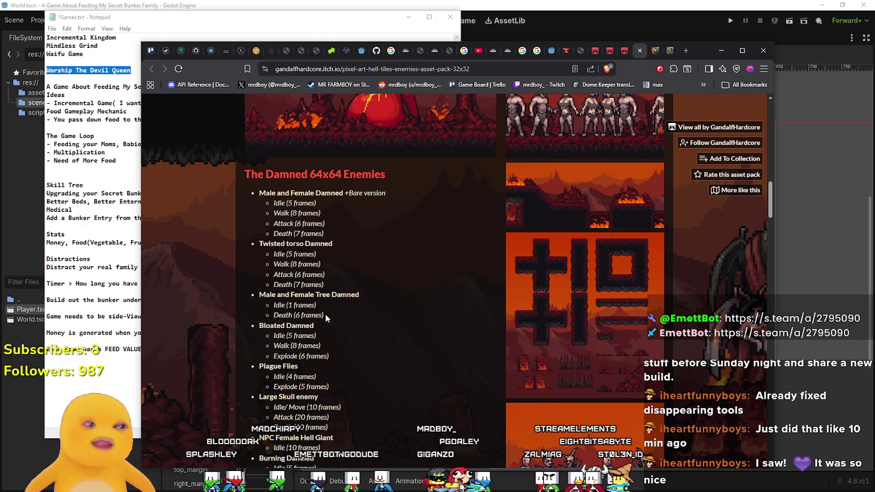
Scroll down and highlight the Large Skull enemy frame lines.
{"action": "scroll", "coordinate": [325, 314], "scroll_direction": "down", "scroll_amount": 1}
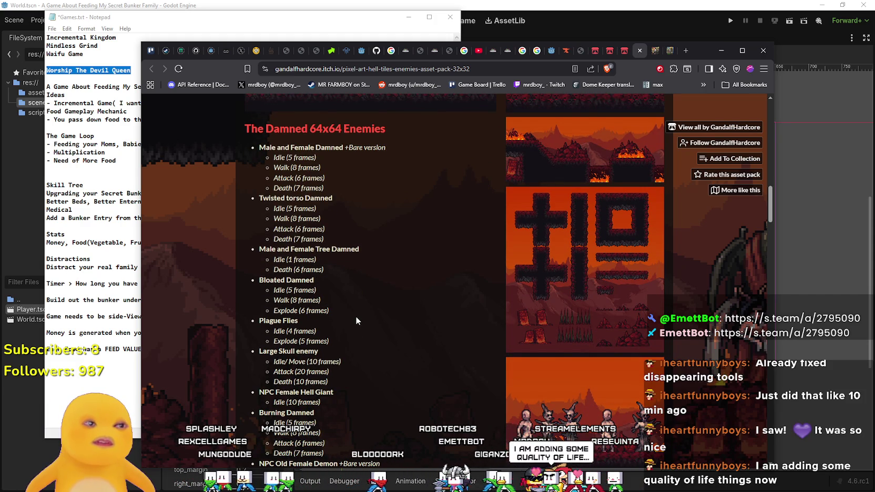
{"action": "scroll", "coordinate": [332, 322], "scroll_direction": "down", "scroll_amount": 2}
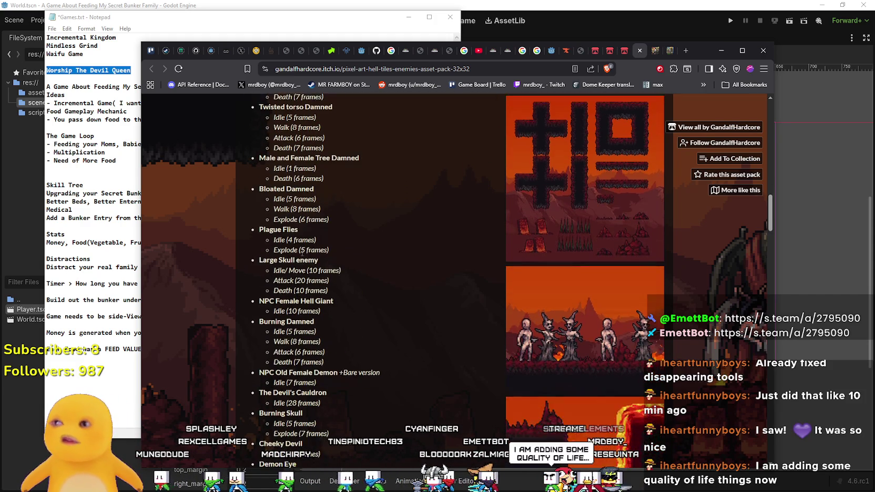
{"action": "scroll", "coordinate": [303, 249], "scroll_direction": "down", "scroll_amount": 1}
{"action": "left_click_drag", "start_coordinate": [345, 251], "coordinate": [260, 209]}
{"action": "left_click", "coordinate": [332, 264]}
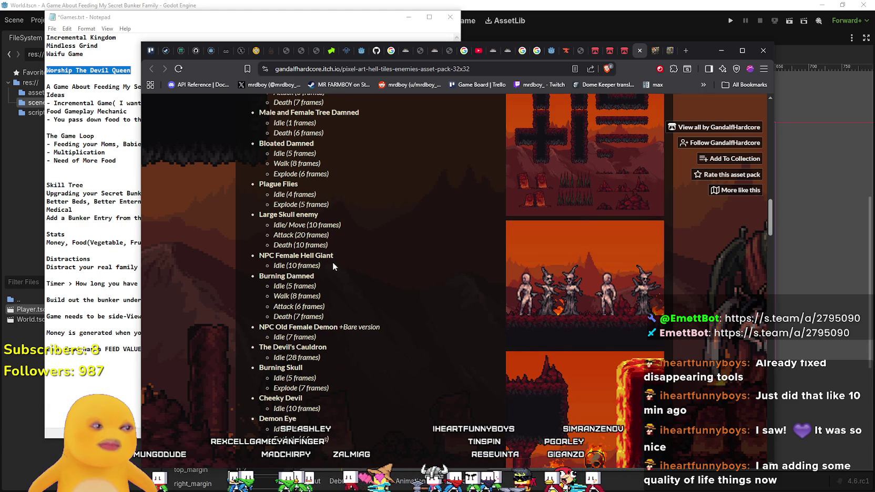
Read the enemy list down to Demon Eye, then bring the Games notes to the front.
{"action": "scroll", "coordinate": [329, 263], "scroll_direction": "up", "scroll_amount": 6}
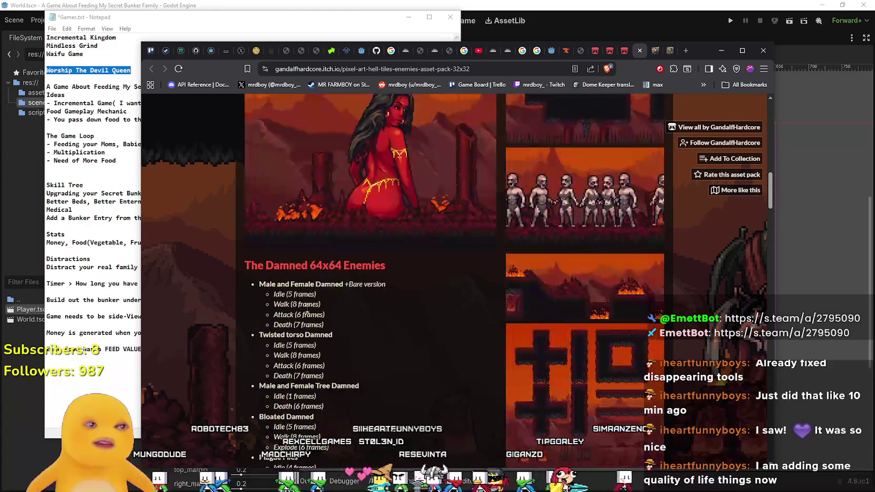
{"action": "scroll", "coordinate": [318, 312], "scroll_direction": "down", "scroll_amount": 2}
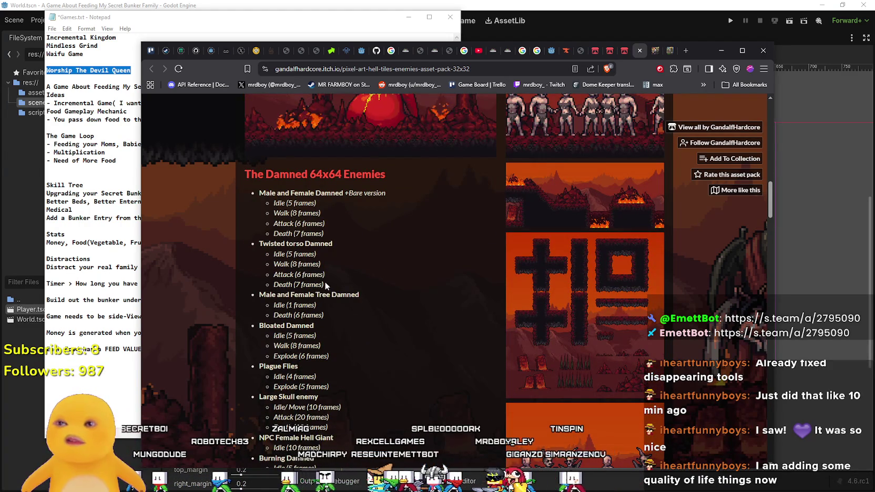
{"action": "scroll", "coordinate": [347, 304], "scroll_direction": "down", "scroll_amount": 3}
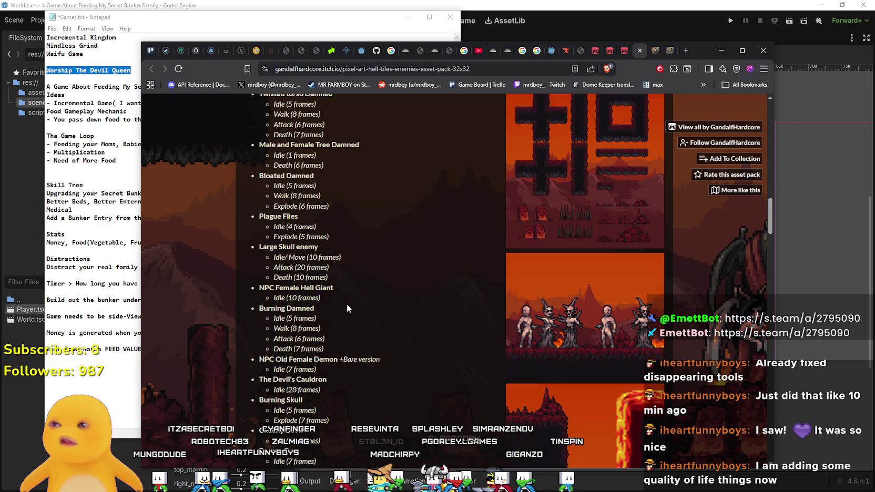
{"action": "scroll", "coordinate": [363, 284], "scroll_direction": "down", "scroll_amount": 2}
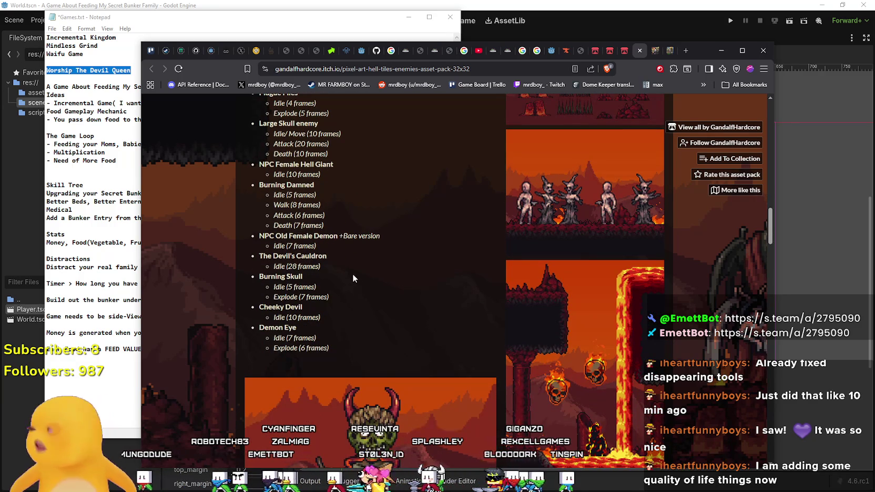
{"action": "scroll", "coordinate": [344, 273], "scroll_direction": "up", "scroll_amount": 5}
{"action": "scroll", "coordinate": [346, 341], "scroll_direction": "down", "scroll_amount": 7}
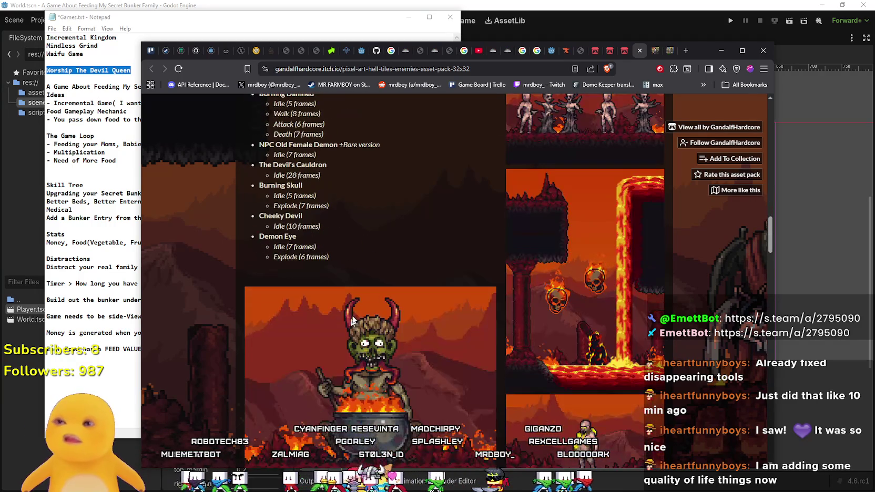
{"action": "left_click_drag", "start_coordinate": [221, 17], "coordinate": [176, 17]}
{"action": "left_click", "coordinate": [172, 68]}
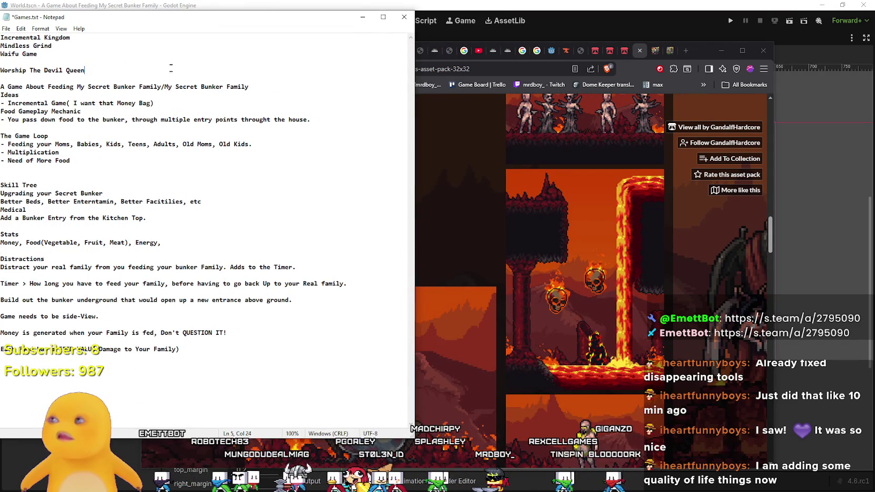
Rearrange the notes and browser windows, selecting text in the Bunker Entry line.
{"action": "left_click_drag", "start_coordinate": [116, 18], "coordinate": [193, 19]}
{"action": "left_click_drag", "start_coordinate": [673, 48], "coordinate": [727, 47]}
{"action": "left_click_drag", "start_coordinate": [223, 219], "coordinate": [109, 219]}
{"action": "left_click", "coordinate": [495, 215]}
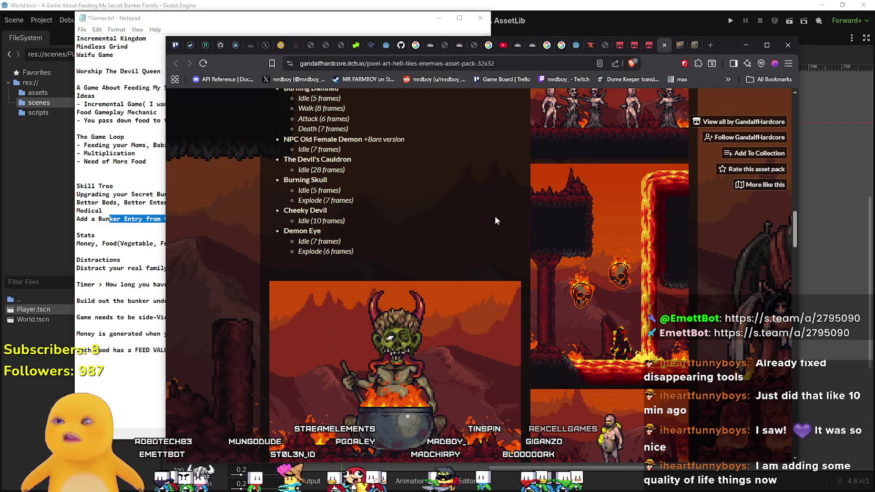
Page through the enlarged screenshots on the free street backgrounds page.
{"action": "left_click", "coordinate": [688, 48]}
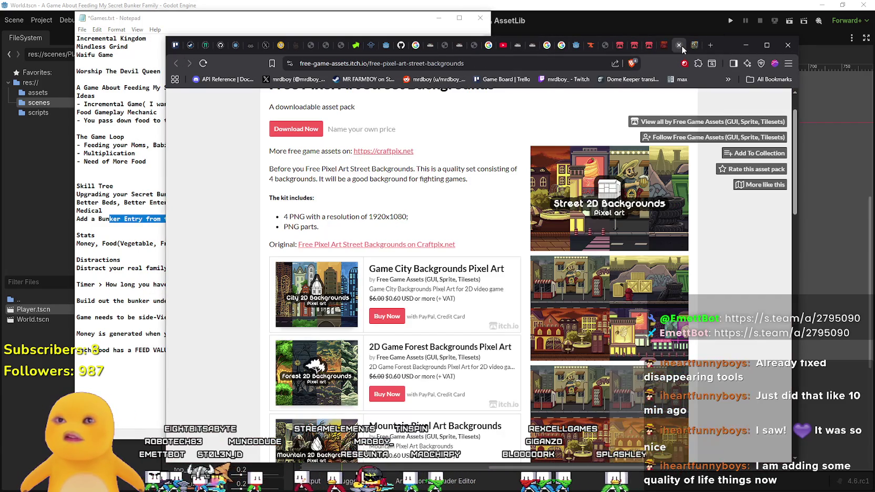
{"action": "scroll", "coordinate": [617, 245], "scroll_direction": "down", "scroll_amount": 3}
{"action": "scroll", "coordinate": [616, 245], "scroll_direction": "up", "scroll_amount": 1}
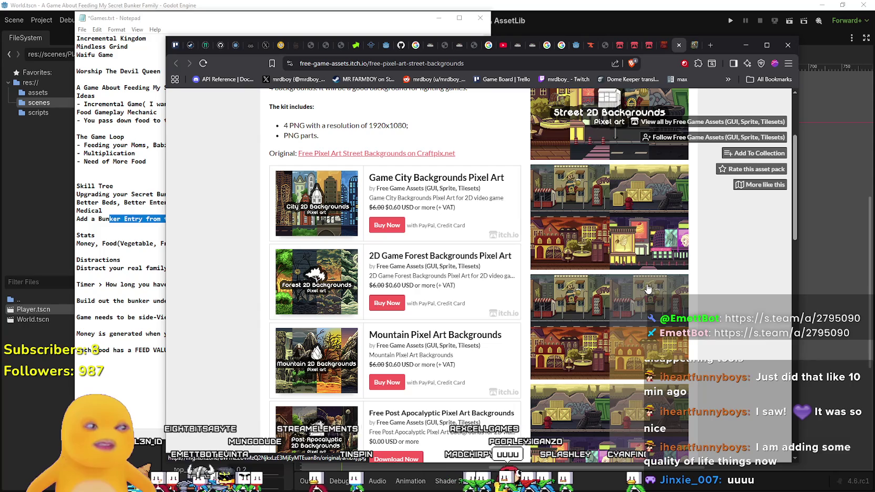
{"action": "left_click", "coordinate": [576, 285]}
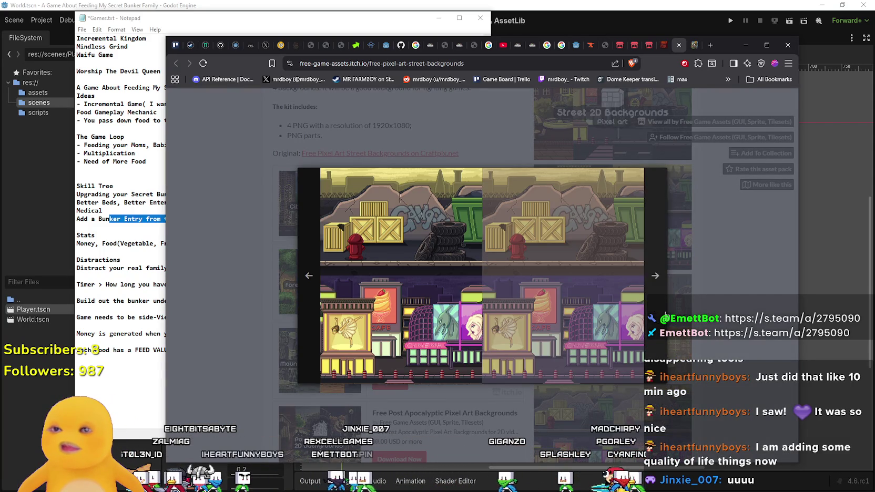
{"action": "left_click", "coordinate": [665, 315]}
{"action": "left_click", "coordinate": [665, 315]}
{"action": "left_click", "coordinate": [676, 318]}
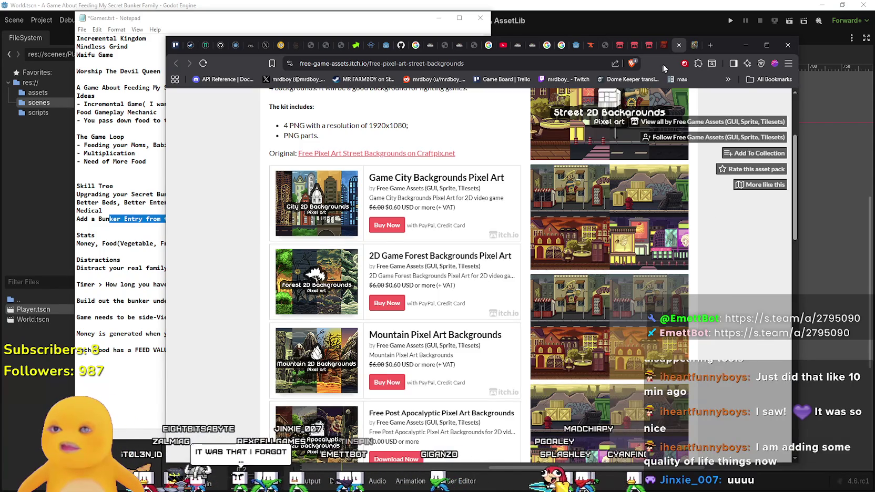
Glance at the city backgrounds and Hell Tiles pages, then open the Mucho Pixels store.
{"action": "left_click", "coordinate": [692, 47]}
{"action": "scroll", "coordinate": [634, 233], "scroll_direction": "up", "scroll_amount": 10}
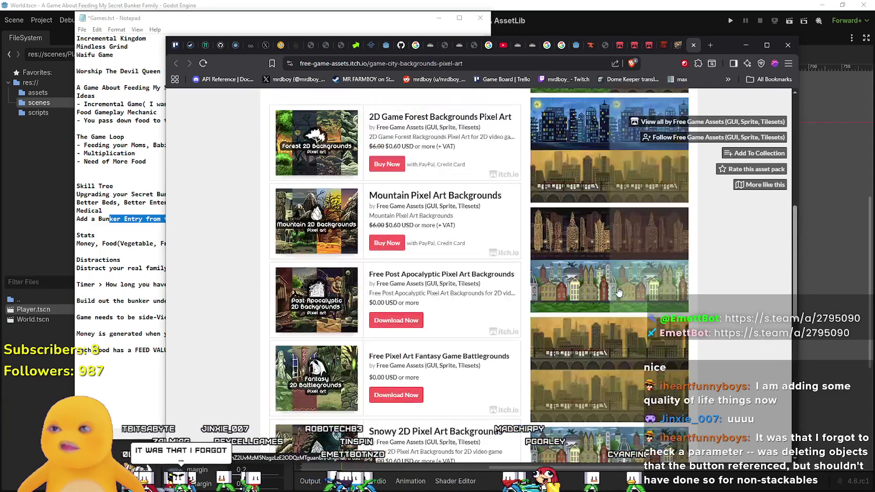
{"action": "left_click", "coordinate": [669, 45]}
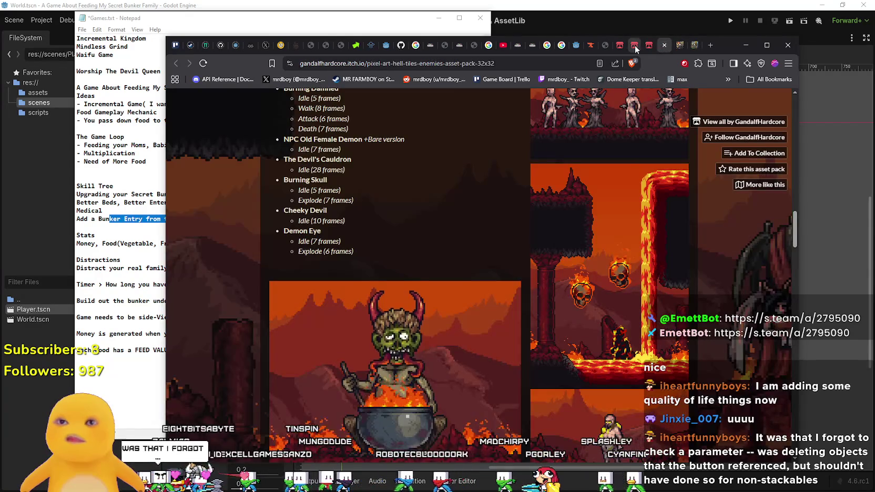
{"action": "left_click", "coordinate": [632, 48]}
{"action": "scroll", "coordinate": [457, 304], "scroll_direction": "down", "scroll_amount": 6}
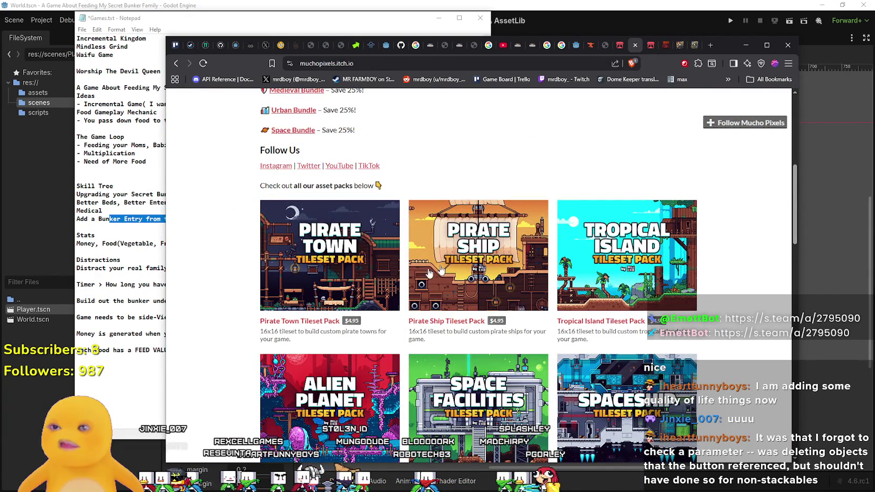
Open the House Interiors and City Street 2 Tileset Packs in new tabs from the Mucho Pixels store.
{"action": "scroll", "coordinate": [479, 254], "scroll_direction": "down", "scroll_amount": 4}
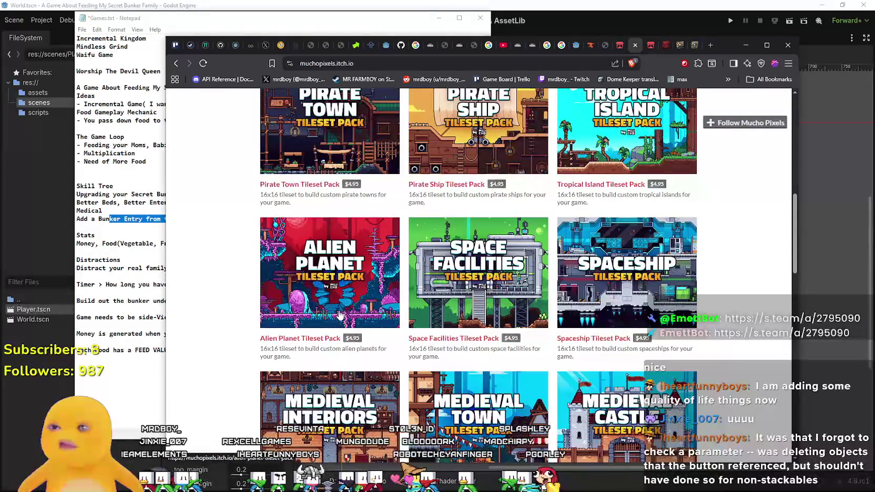
{"action": "scroll", "coordinate": [711, 367], "scroll_direction": "down", "scroll_amount": 1}
{"action": "scroll", "coordinate": [627, 322], "scroll_direction": "down", "scroll_amount": 3}
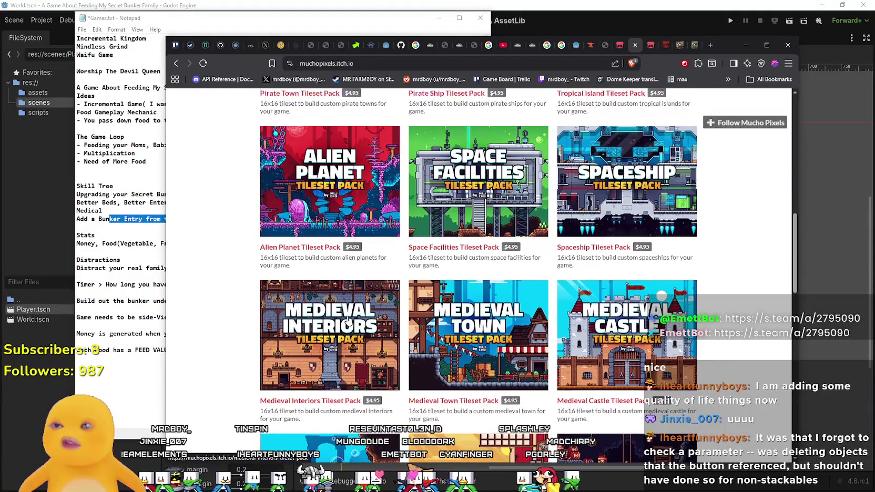
{"action": "scroll", "coordinate": [627, 321], "scroll_direction": "down", "scroll_amount": 5}
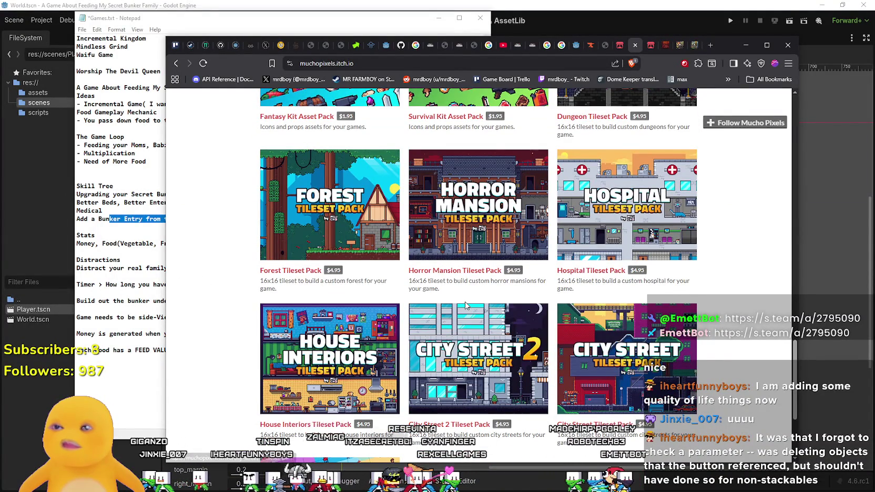
{"action": "scroll", "coordinate": [466, 305], "scroll_direction": "down", "scroll_amount": 2}
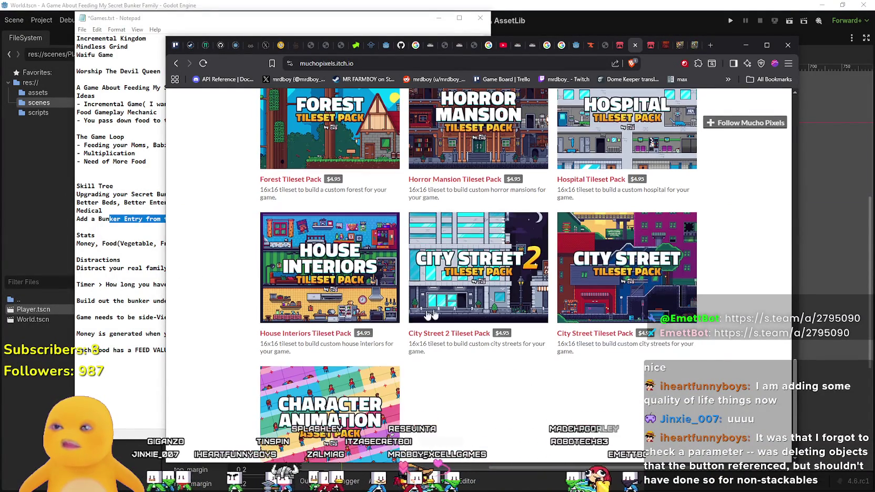
{"action": "right_click", "coordinate": [316, 337]}
{"action": "left_click", "coordinate": [404, 178]}
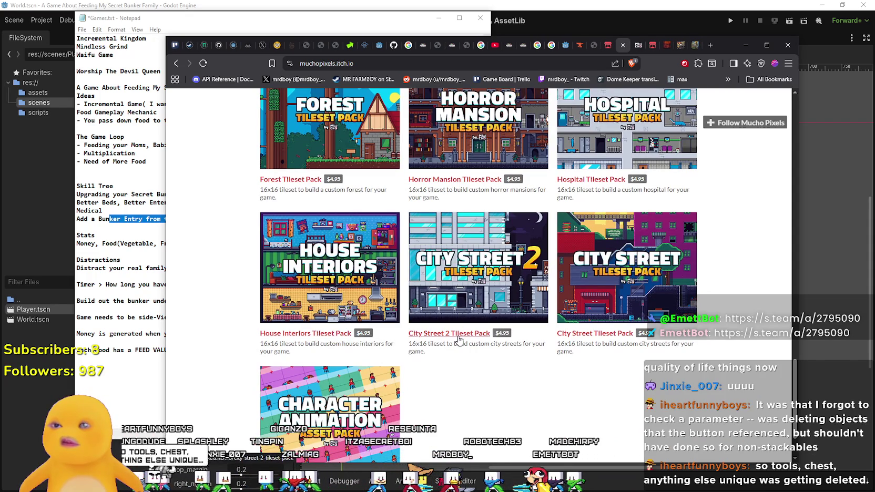
{"action": "right_click", "coordinate": [457, 336]}
{"action": "left_click", "coordinate": [475, 177]}
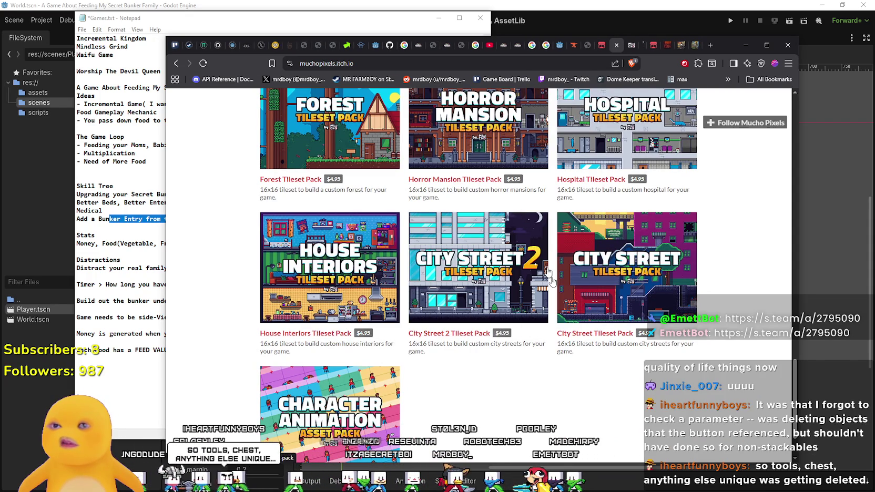
Open the City Street Tileset Pack and Character Animation Asset Pack in new tabs.
{"action": "right_click", "coordinate": [595, 337]}
{"action": "left_click", "coordinate": [609, 179]}
{"action": "scroll", "coordinate": [446, 389], "scroll_direction": "down", "scroll_amount": 2}
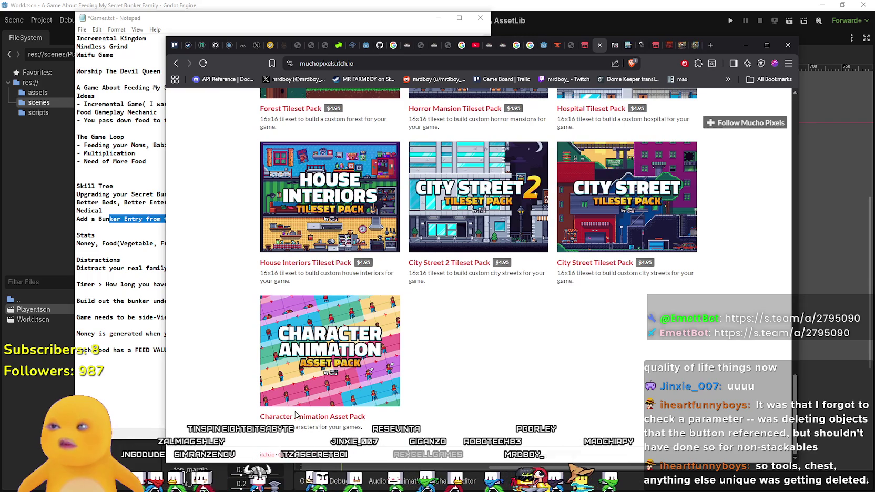
{"action": "right_click", "coordinate": [297, 417]}
{"action": "left_click", "coordinate": [360, 262]}
Return to the top of the store and switch to the House Interiors Tileset Pack tab.
{"action": "scroll", "coordinate": [430, 355], "scroll_direction": "up", "scroll_amount": 3}
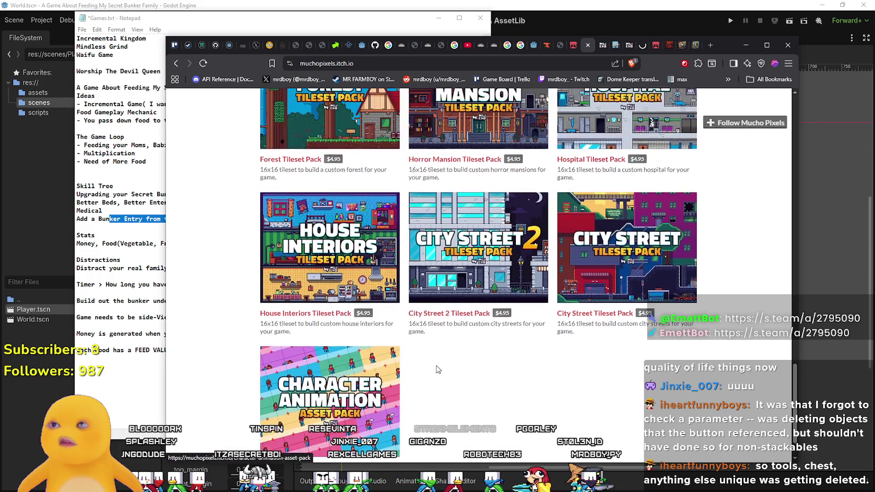
{"action": "scroll", "coordinate": [430, 356], "scroll_direction": "up", "scroll_amount": 4}
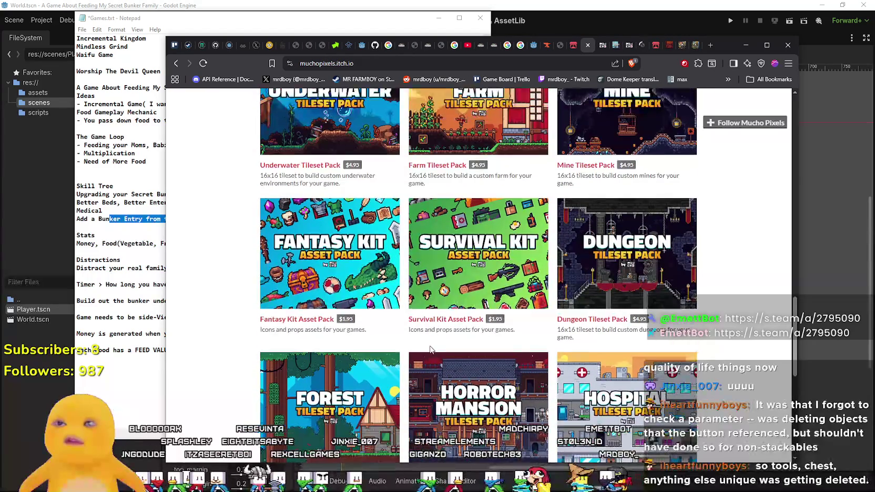
{"action": "scroll", "coordinate": [430, 349], "scroll_direction": "up", "scroll_amount": 2}
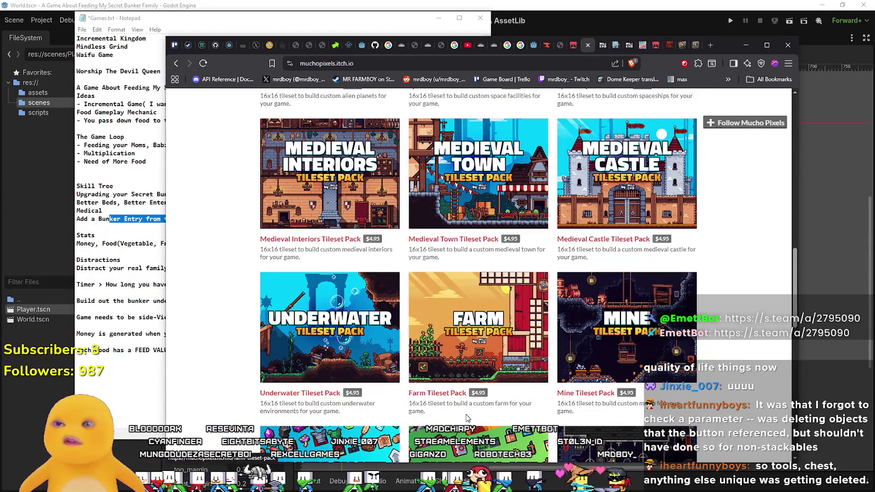
{"action": "scroll", "coordinate": [466, 418], "scroll_direction": "up", "scroll_amount": 2}
{"action": "scroll", "coordinate": [465, 400], "scroll_direction": "up", "scroll_amount": 3}
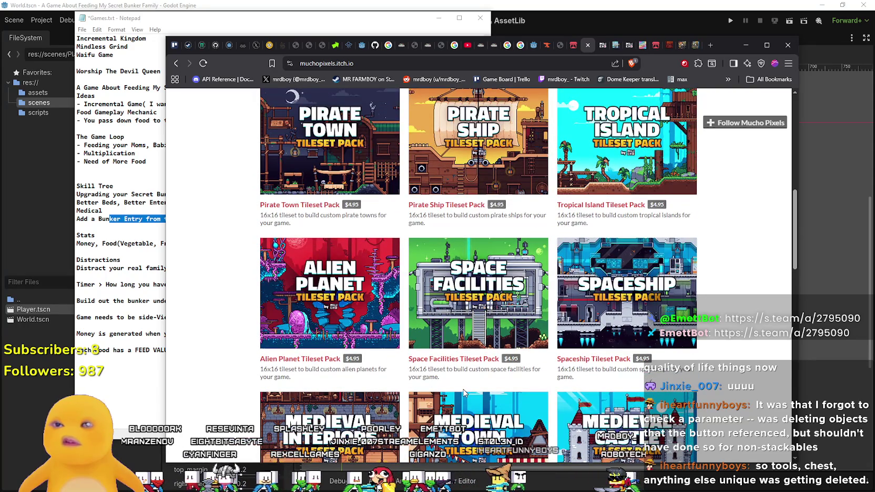
{"action": "scroll", "coordinate": [463, 392], "scroll_direction": "up", "scroll_amount": 3}
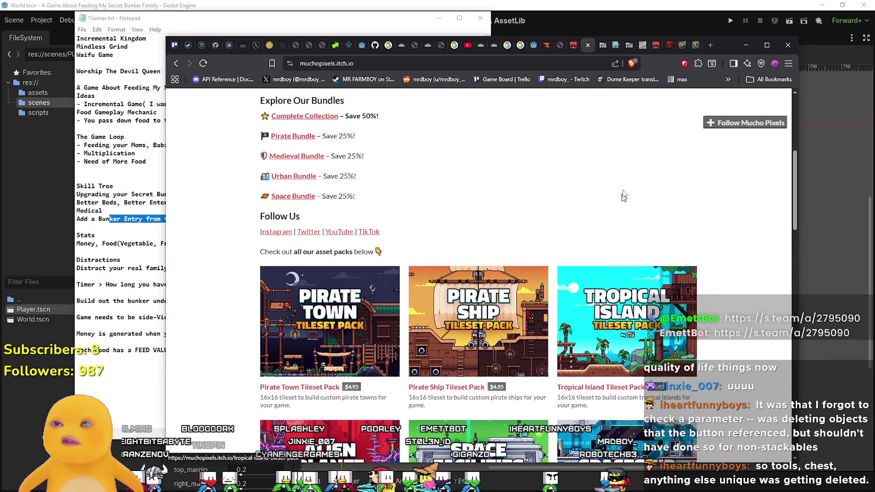
{"action": "left_click", "coordinate": [598, 46]}
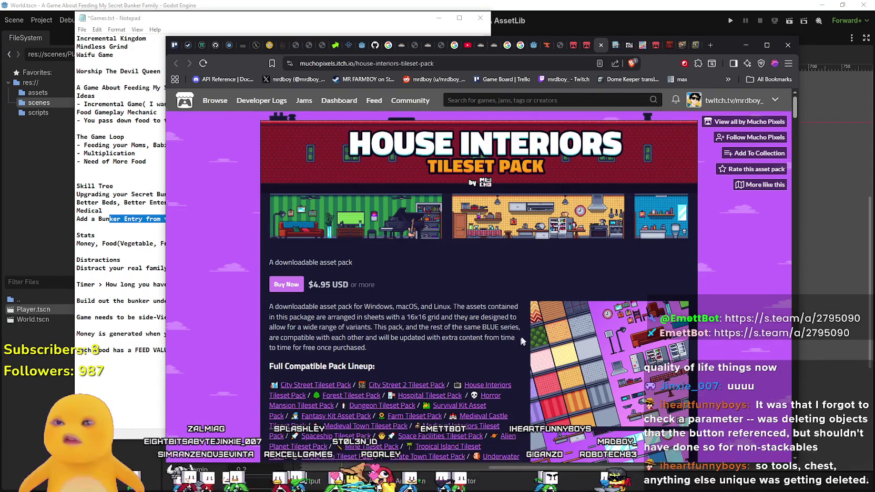
{"action": "scroll", "coordinate": [517, 338], "scroll_direction": "down", "scroll_amount": 10}
{"action": "scroll", "coordinate": [581, 275], "scroll_direction": "down", "scroll_amount": 5}
{"action": "left_click", "coordinate": [604, 227]}
{"action": "left_click", "coordinate": [97, 170]}
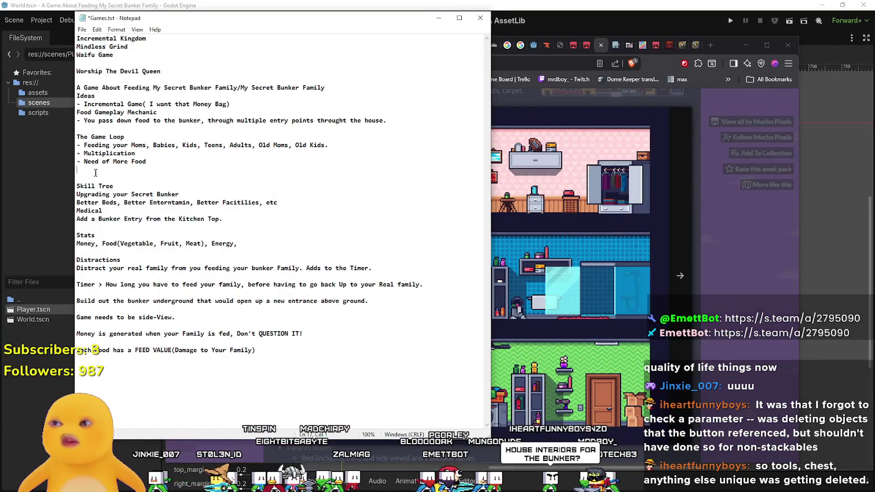
{"action": "left_click", "coordinate": [675, 394]}
{"action": "key", "text": "Right"}
{"action": "key", "text": "Right"}
{"action": "left_click", "coordinate": [704, 309]}
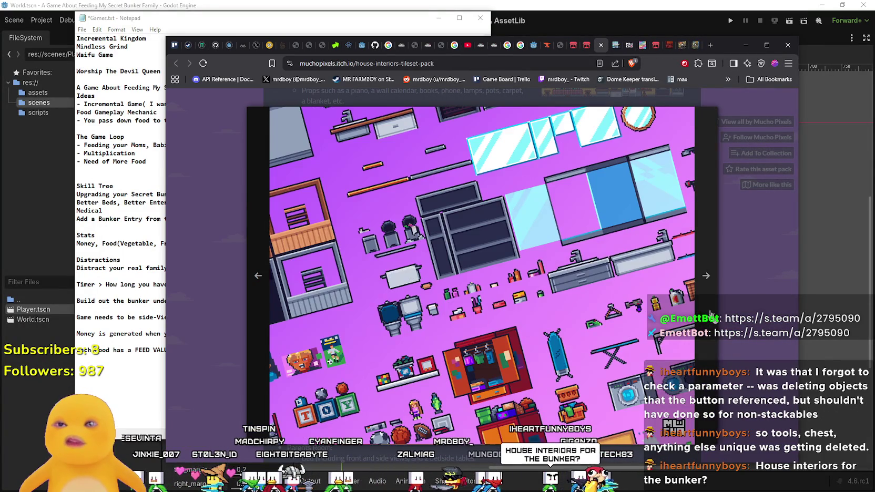
{"action": "left_click", "coordinate": [704, 346]}
{"action": "left_click", "coordinate": [704, 381]}
{"action": "left_click", "coordinate": [738, 384]}
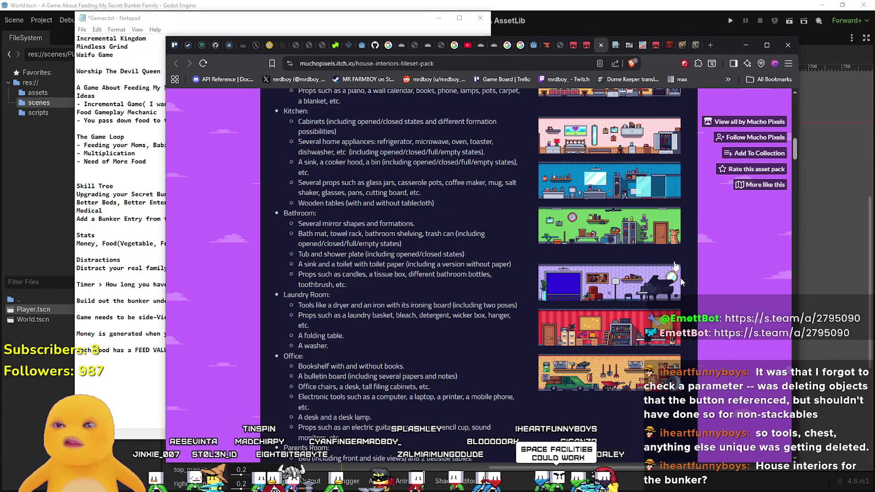
On the City Street 2 page, enlarge the street scene preview and step to the subway image.
{"action": "left_click", "coordinate": [615, 45]}
{"action": "scroll", "coordinate": [593, 297], "scroll_direction": "down", "scroll_amount": 5}
{"action": "scroll", "coordinate": [593, 297], "scroll_direction": "up", "scroll_amount": 5}
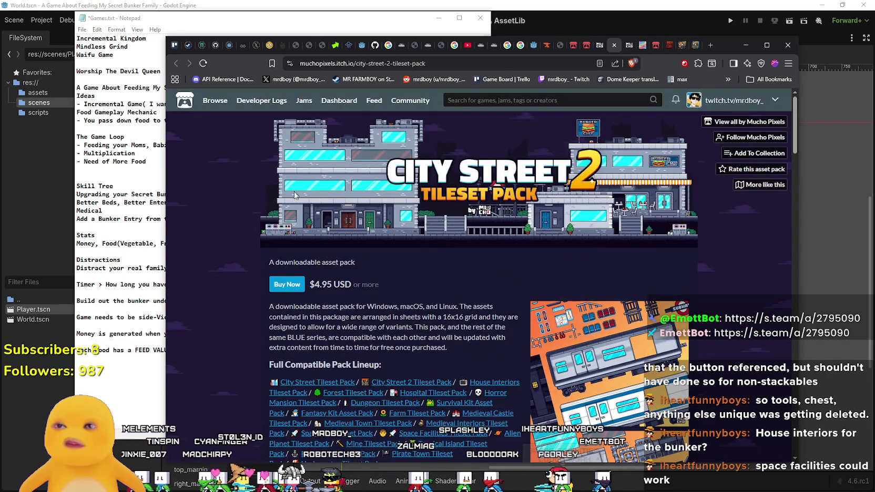
{"action": "scroll", "coordinate": [295, 196], "scroll_direction": "down", "scroll_amount": 13}
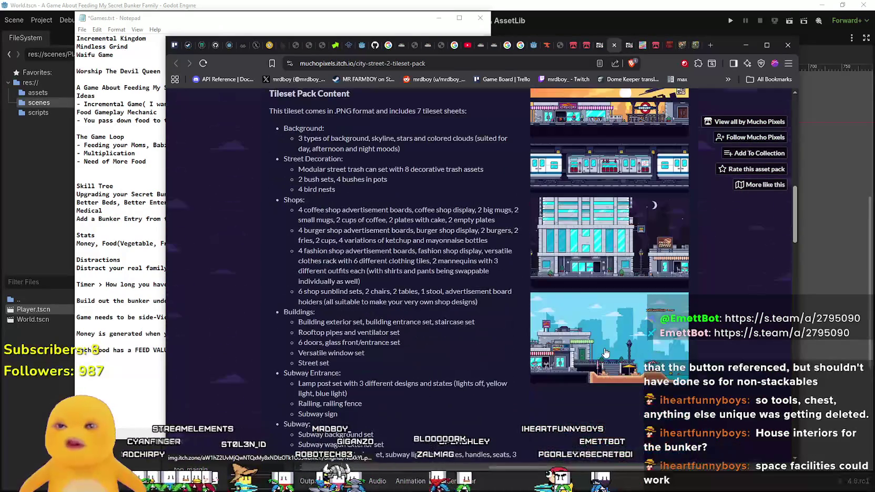
{"action": "scroll", "coordinate": [605, 353], "scroll_direction": "down", "scroll_amount": 2}
{"action": "left_click", "coordinate": [603, 333]}
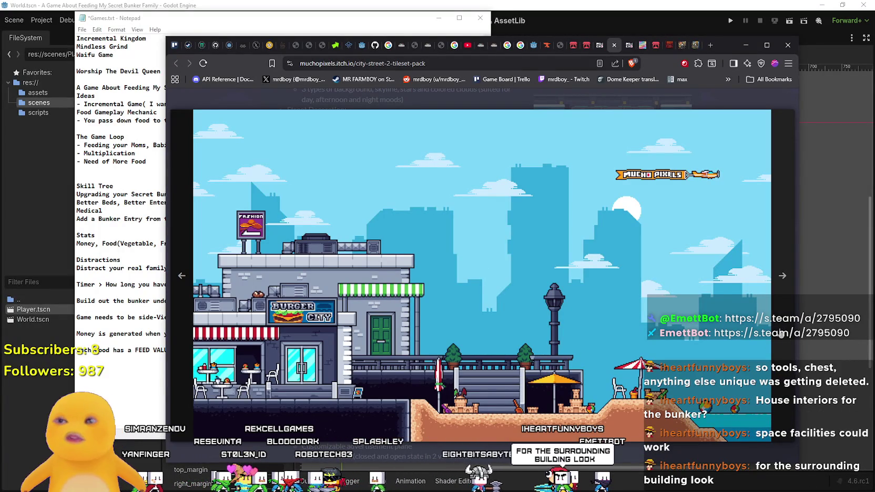
{"action": "left_click", "coordinate": [783, 295]}
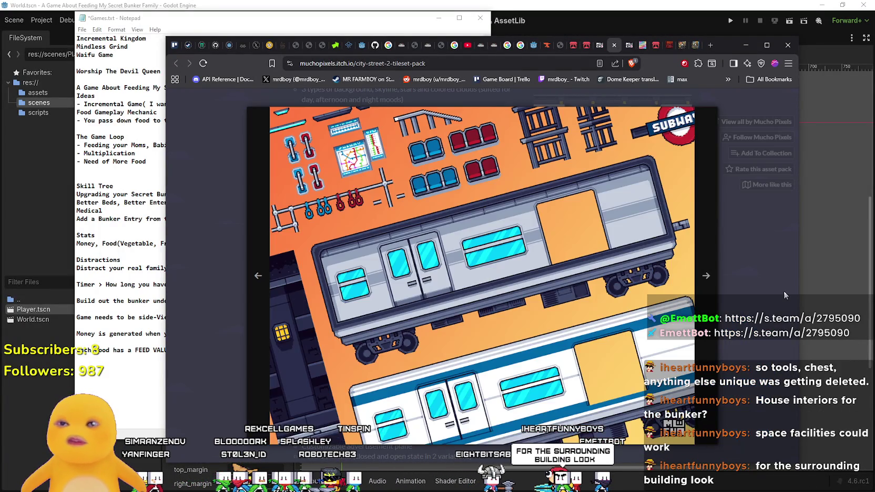
{"action": "key", "text": "Escape"}
{"action": "scroll", "coordinate": [690, 276], "scroll_direction": "down", "scroll_amount": 2}
{"action": "scroll", "coordinate": [690, 281], "scroll_direction": "up", "scroll_amount": 5}
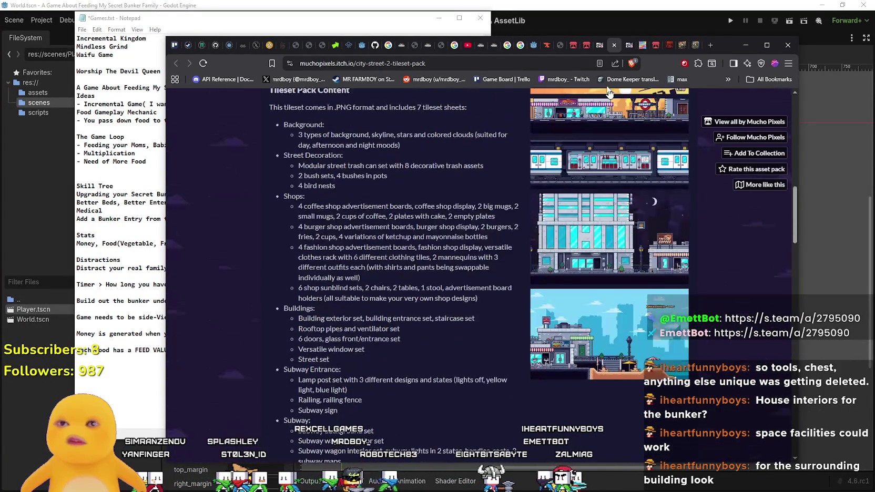
Browse the enlarged tileset previews on the City Street Tileset Pack page.
{"action": "key", "text": "alt+Left"}
{"action": "scroll", "coordinate": [617, 349], "scroll_direction": "down", "scroll_amount": 10}
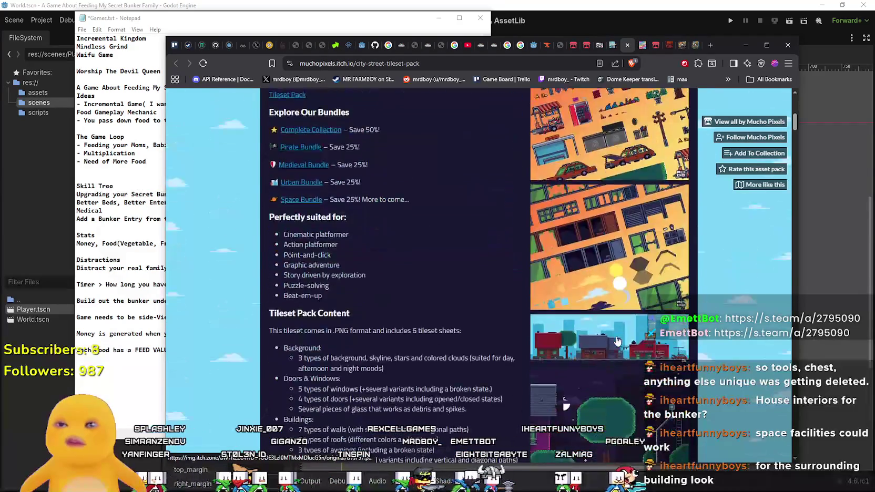
{"action": "left_click", "coordinate": [628, 327]}
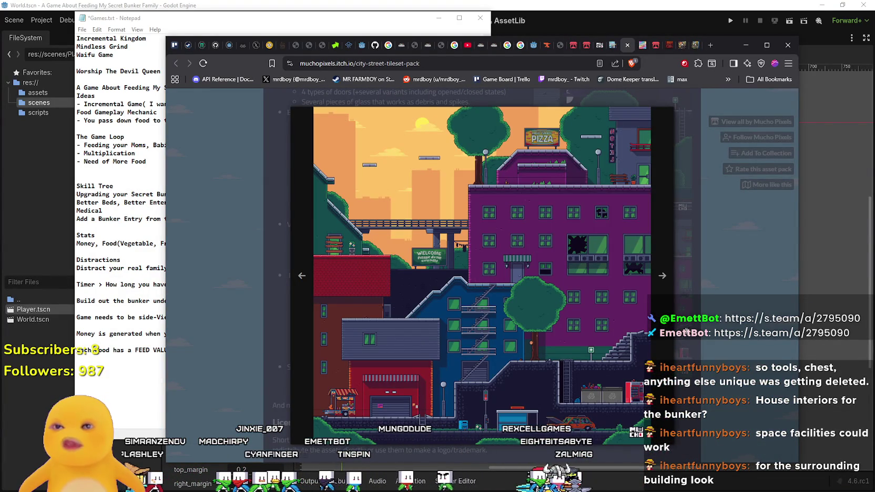
{"action": "key", "text": "alt+Tab"}
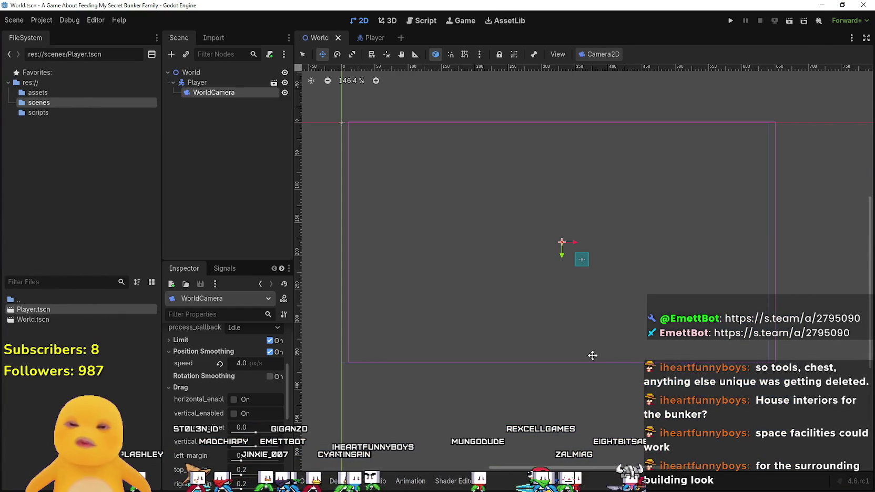
{"action": "key", "text": "alt+Tab"}
{"action": "left_click", "coordinate": [704, 289]}
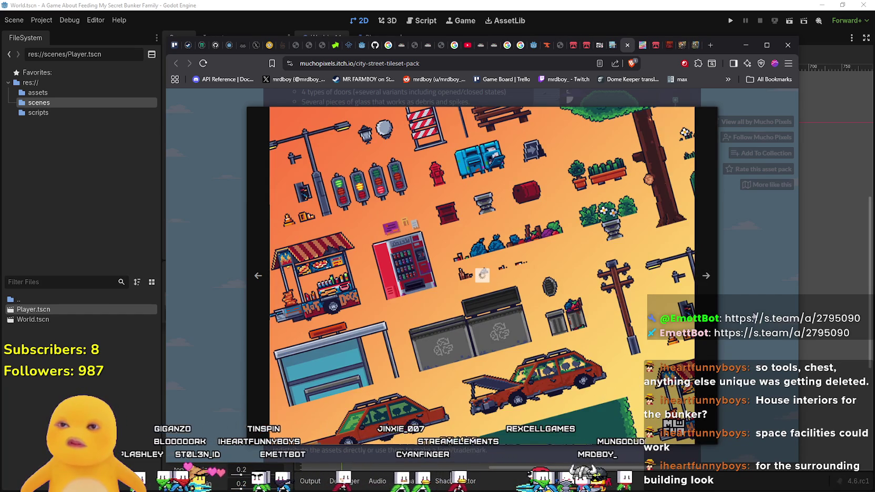
{"action": "key", "text": "Escape"}
{"action": "scroll", "coordinate": [613, 337], "scroll_direction": "up", "scroll_amount": 3}
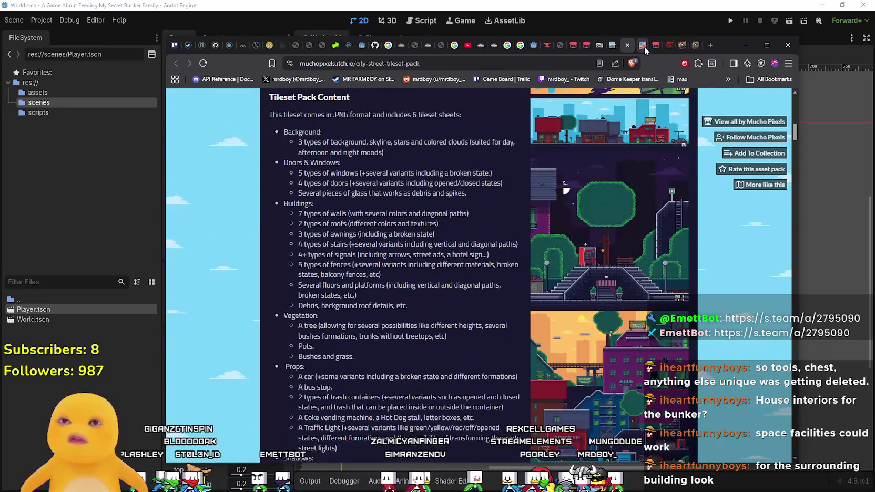
Look over the Character Animation pack page and the gandalfhardcore asset store page.
{"action": "left_click", "coordinate": [642, 46]}
{"action": "scroll", "coordinate": [649, 280], "scroll_direction": "down", "scroll_amount": 15}
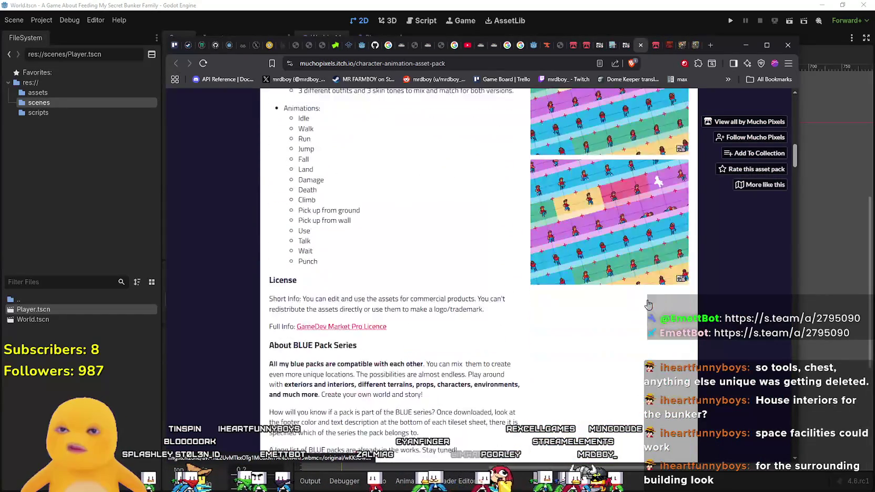
{"action": "scroll", "coordinate": [648, 304], "scroll_direction": "up", "scroll_amount": 15}
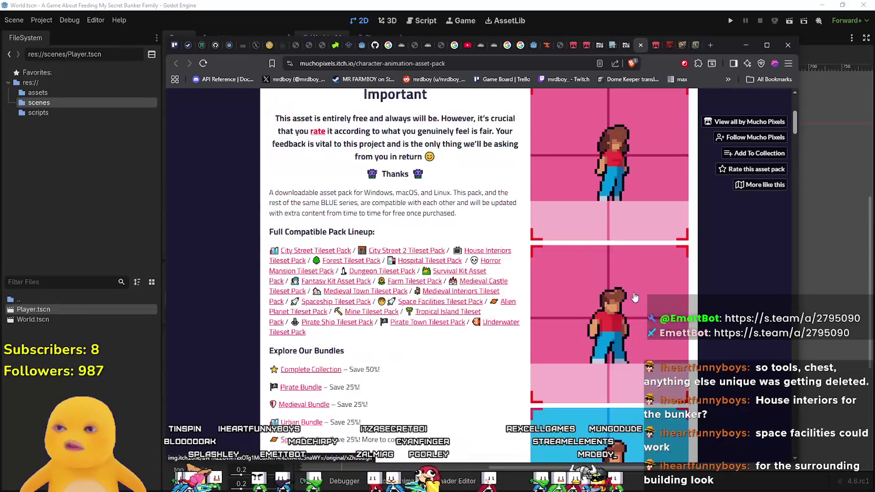
{"action": "left_click", "coordinate": [655, 47]}
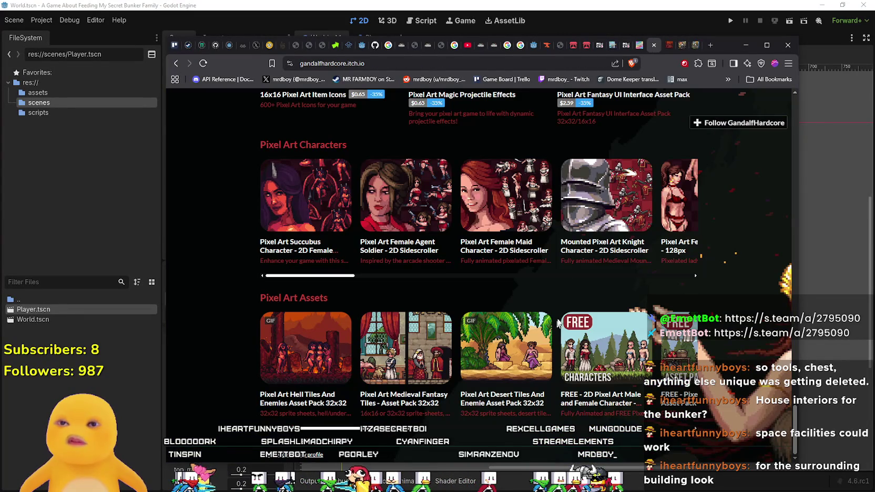
Revisit City Street 2's storefront and subway previews, then close that tab.
{"action": "left_click", "coordinate": [626, 46]}
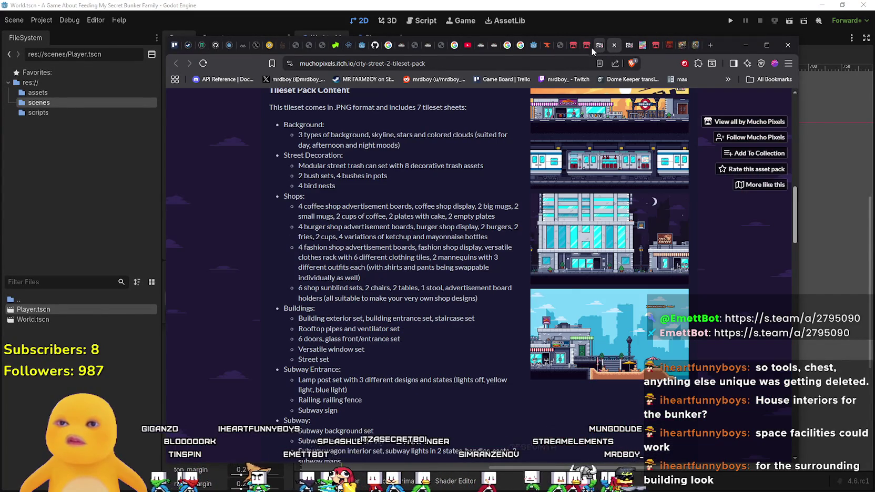
{"action": "scroll", "coordinate": [605, 293], "scroll_direction": "up", "scroll_amount": 4}
{"action": "left_click", "coordinate": [605, 294]}
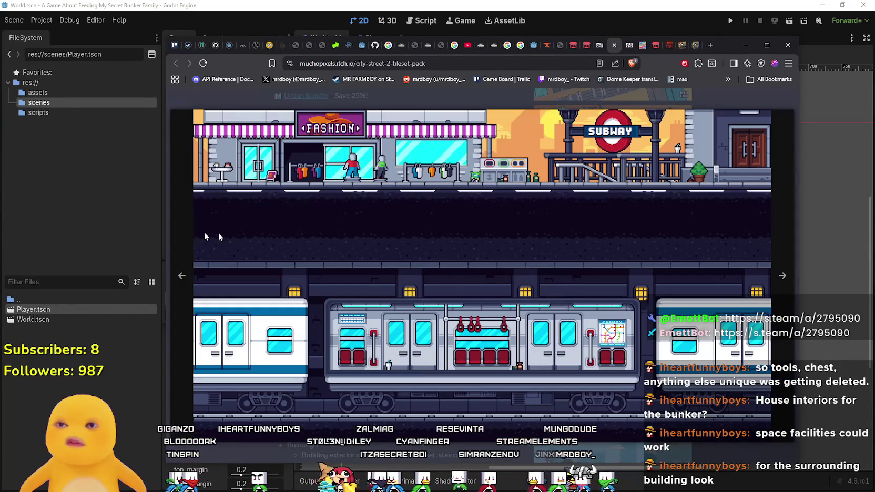
{"action": "left_click", "coordinate": [181, 276]}
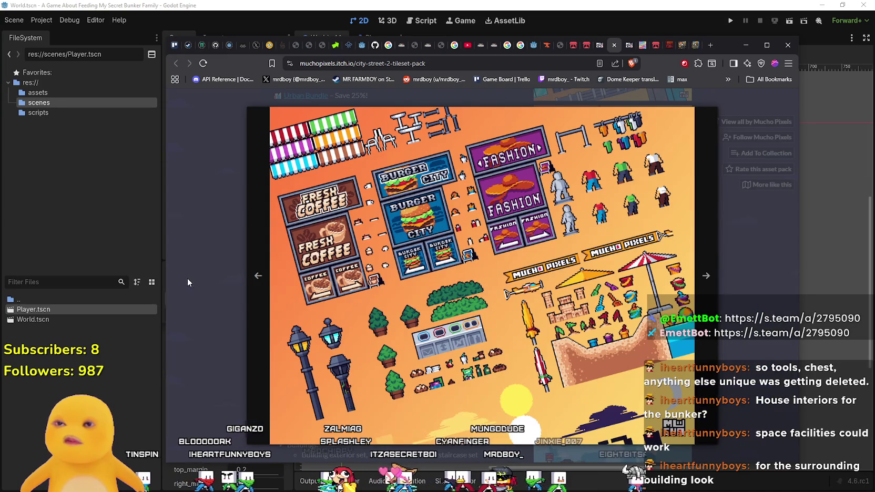
{"action": "left_click", "coordinate": [706, 275]}
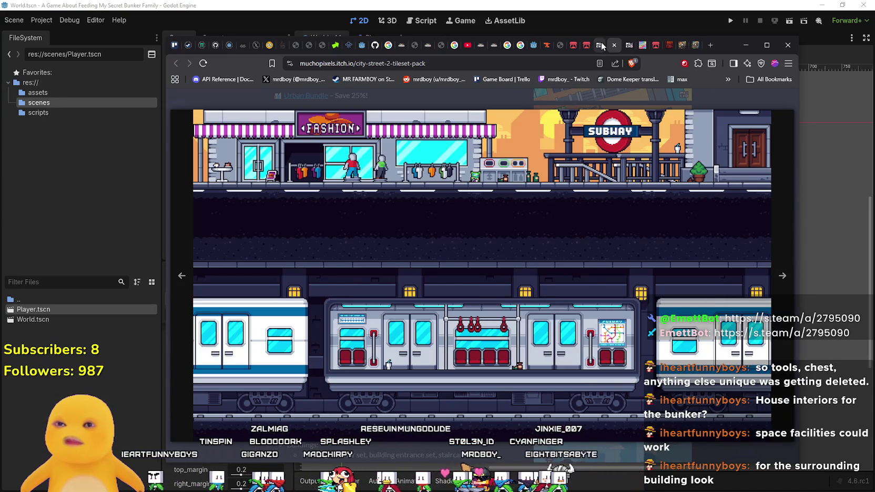
{"action": "left_click", "coordinate": [614, 45]}
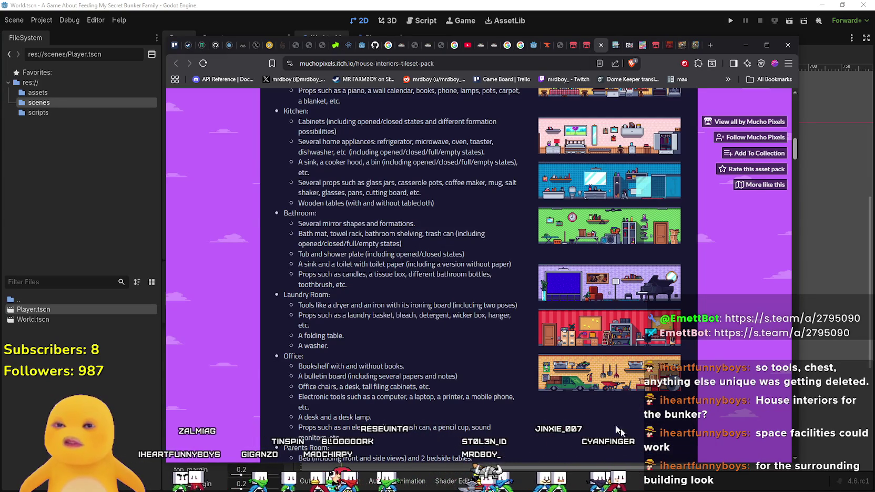
View the enlarged bedroom, living room and kitchen previews of the House Interiors pack.
{"action": "scroll", "coordinate": [631, 434], "scroll_direction": "up", "scroll_amount": 5}
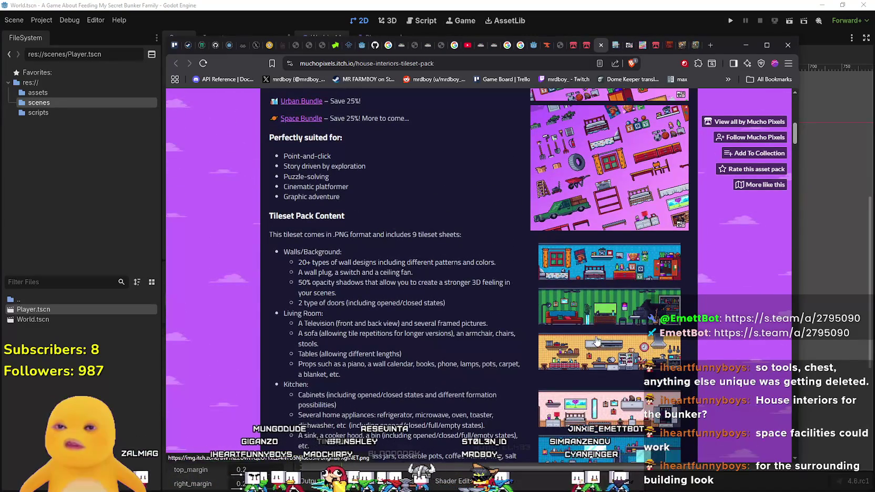
{"action": "scroll", "coordinate": [596, 342], "scroll_direction": "up", "scroll_amount": 1}
{"action": "left_click", "coordinate": [593, 311]}
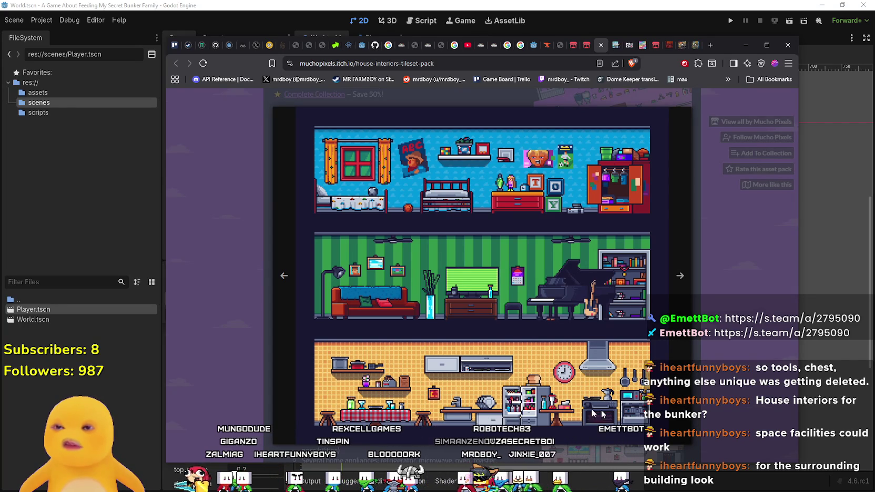
{"action": "left_click", "coordinate": [722, 335]}
{"action": "scroll", "coordinate": [591, 362], "scroll_direction": "up", "scroll_amount": 7}
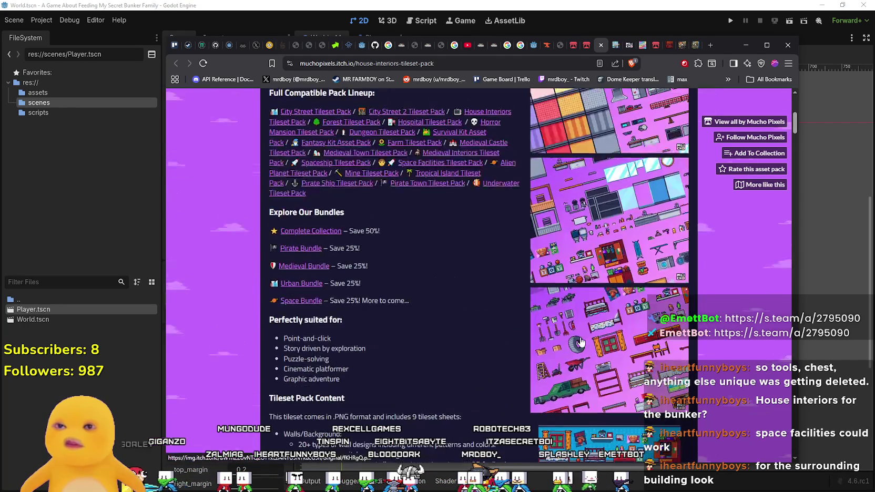
{"action": "left_click", "coordinate": [591, 334]}
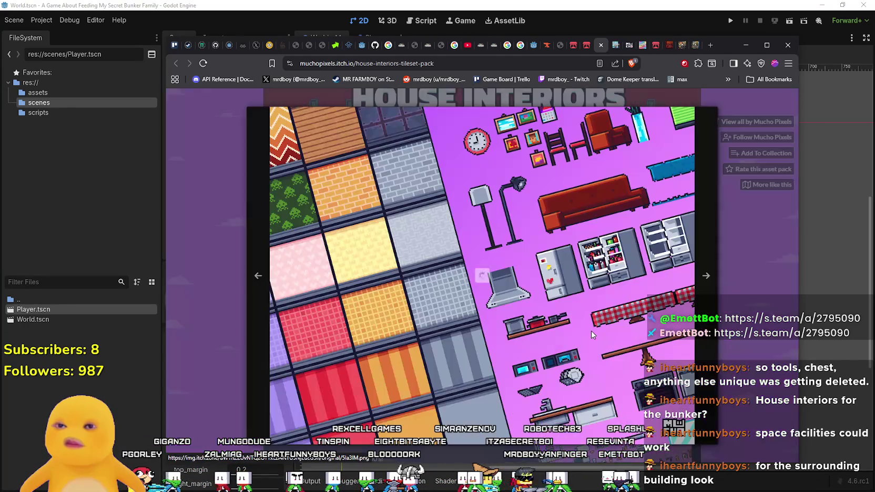
{"action": "left_click", "coordinate": [775, 346]}
{"action": "scroll", "coordinate": [575, 285], "scroll_direction": "up", "scroll_amount": 1}
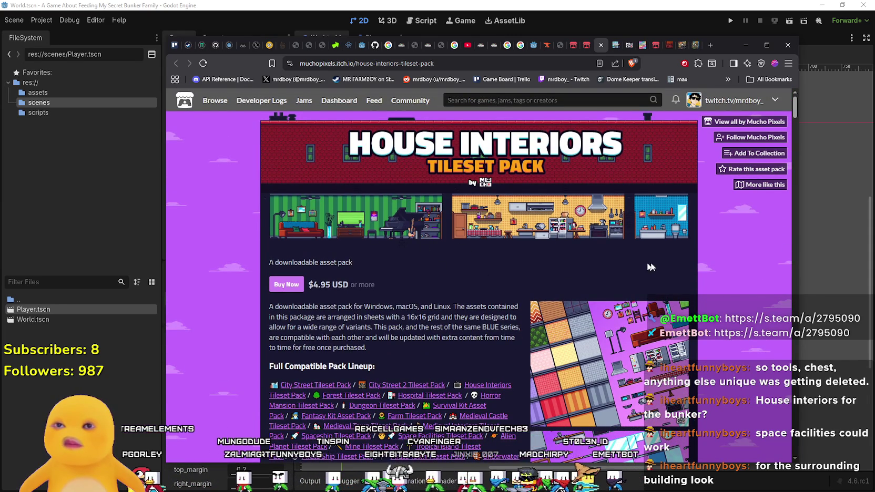
{"action": "scroll", "coordinate": [624, 264], "scroll_direction": "down", "scroll_amount": 15}
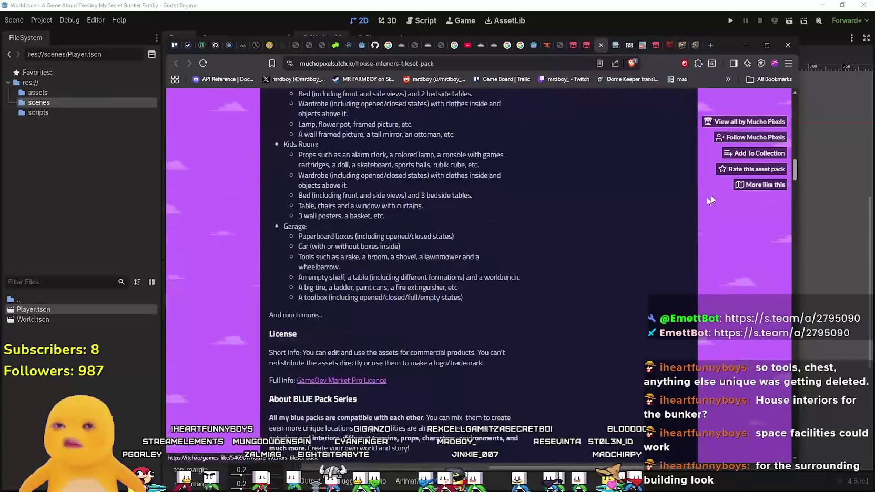
Go back to the Mucho Pixels creator page and open the Urban Bundle.
{"action": "key", "text": "alt+Left"}
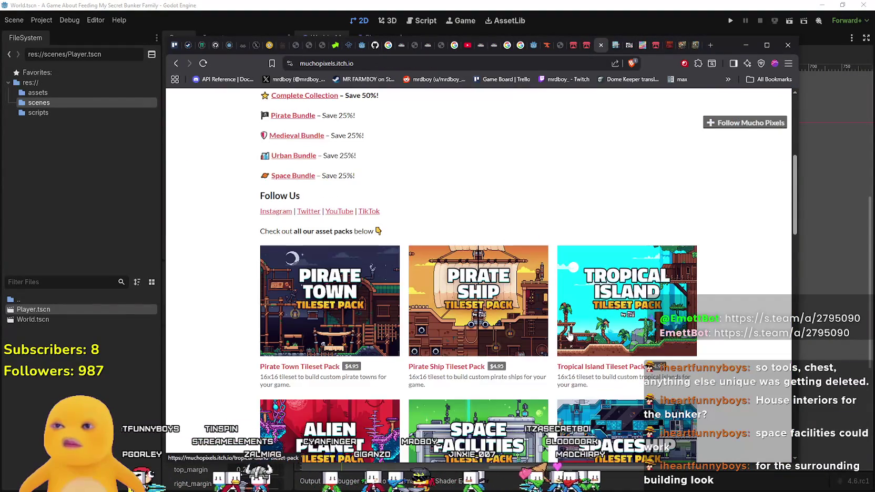
{"action": "scroll", "coordinate": [544, 317], "scroll_direction": "up", "scroll_amount": 3}
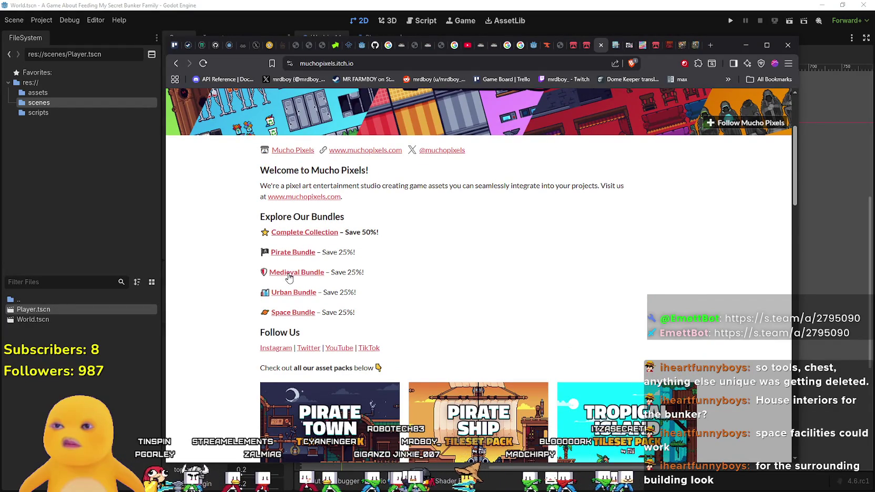
{"action": "left_click", "coordinate": [290, 293]}
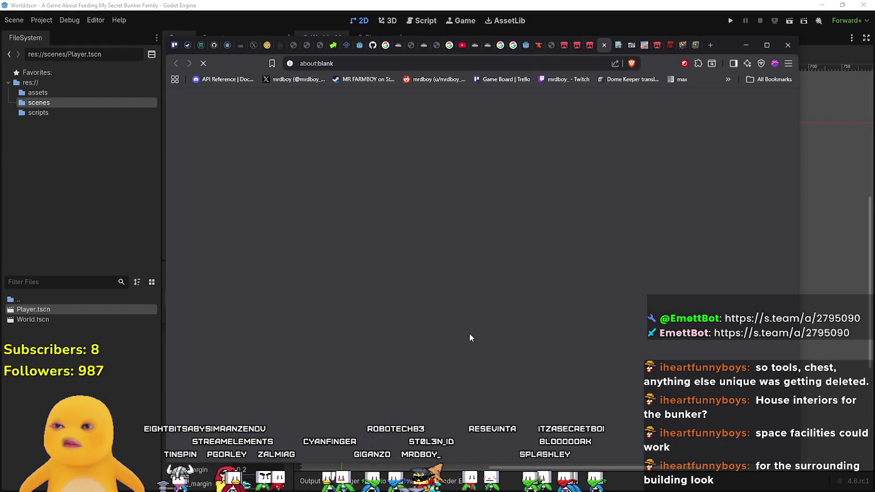
Browse the Urban Bundle's included packs and open the House Interiors Tileset Pack.
{"action": "scroll", "coordinate": [687, 232], "scroll_direction": "down", "scroll_amount": 3}
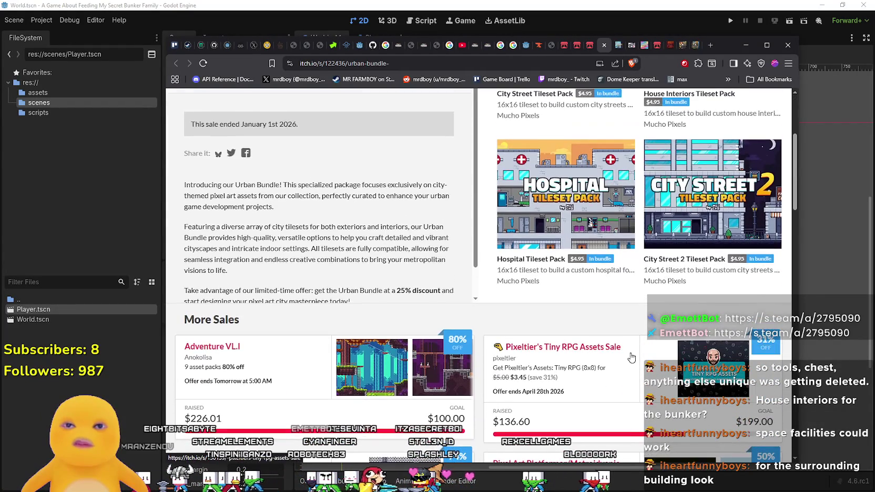
{"action": "scroll", "coordinate": [631, 358], "scroll_direction": "up", "scroll_amount": 3}
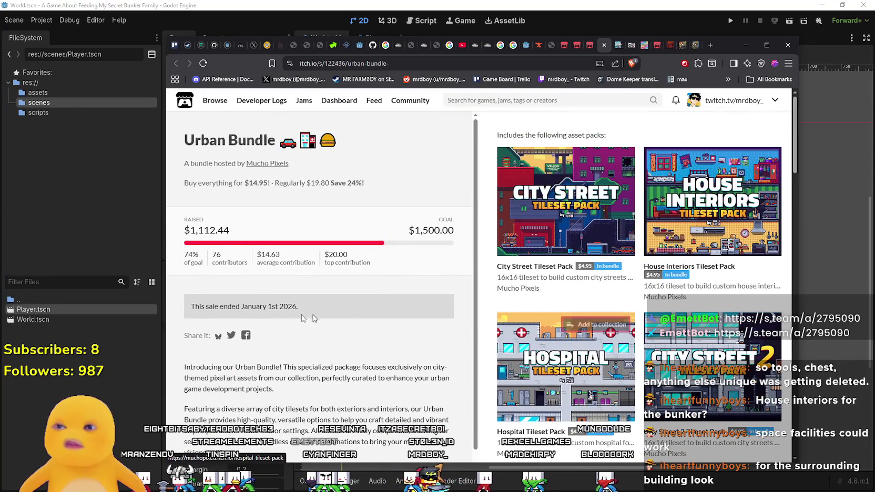
{"action": "scroll", "coordinate": [200, 302], "scroll_direction": "down", "scroll_amount": 5}
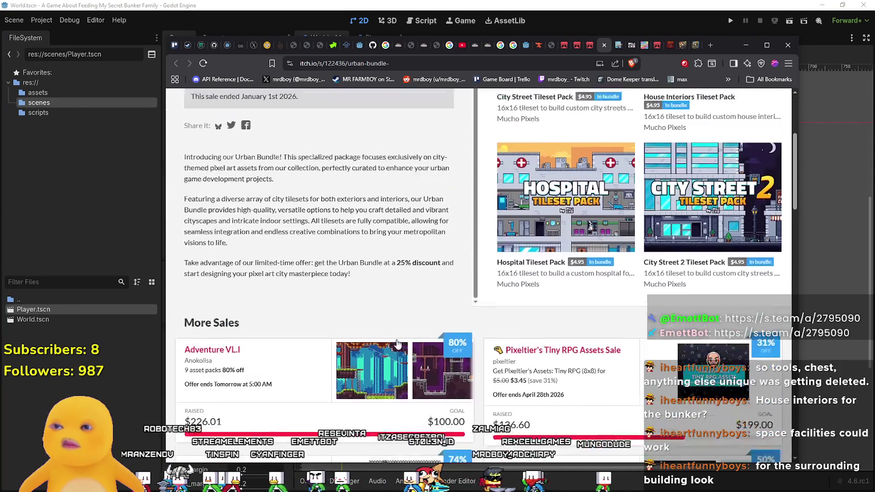
{"action": "scroll", "coordinate": [576, 367], "scroll_direction": "down", "scroll_amount": 1}
{"action": "scroll", "coordinate": [576, 367], "scroll_direction": "down", "scroll_amount": 1}
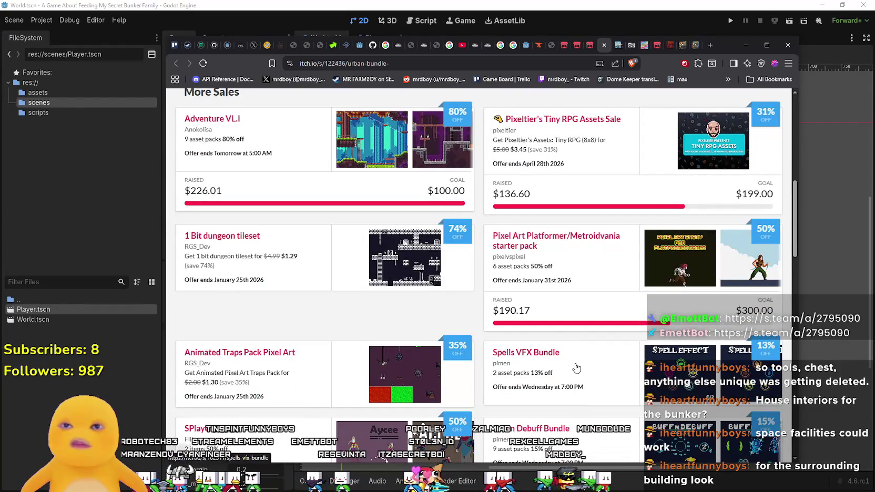
{"action": "scroll", "coordinate": [576, 367], "scroll_direction": "down", "scroll_amount": 5}
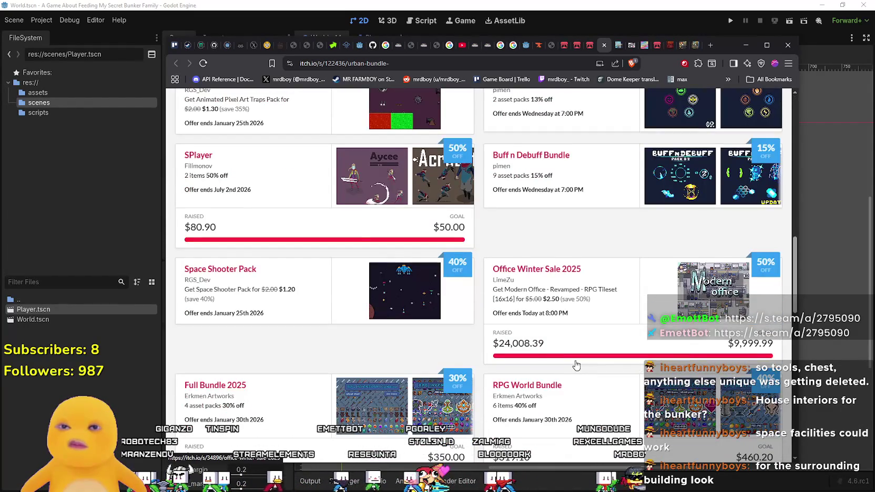
{"action": "scroll", "coordinate": [576, 364], "scroll_direction": "up", "scroll_amount": 15}
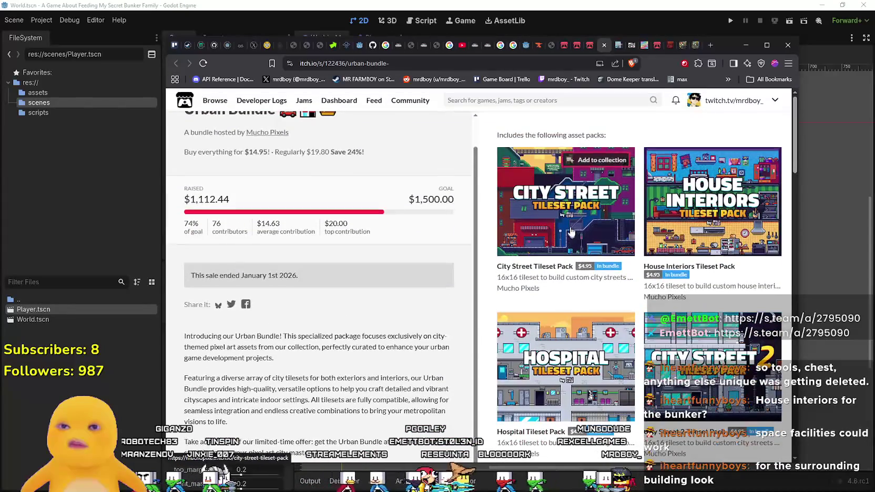
{"action": "scroll", "coordinate": [315, 213], "scroll_direction": "up", "scroll_amount": 1}
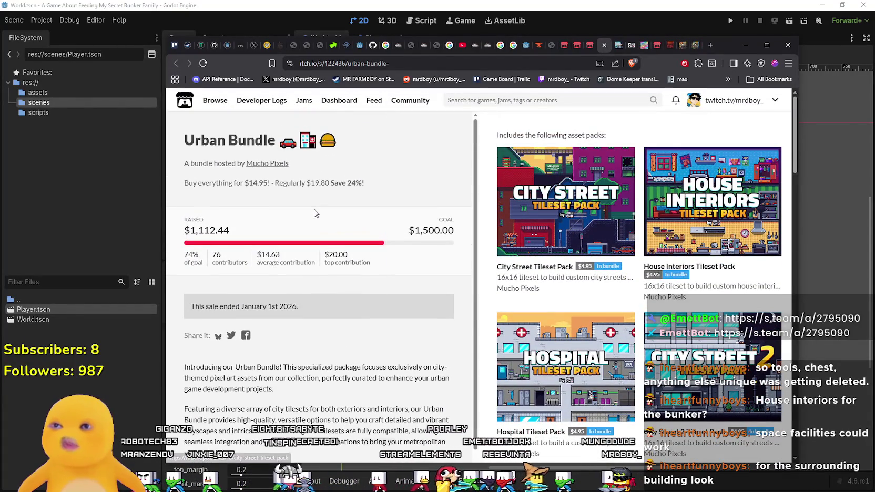
{"action": "scroll", "coordinate": [318, 199], "scroll_direction": "down", "scroll_amount": 5}
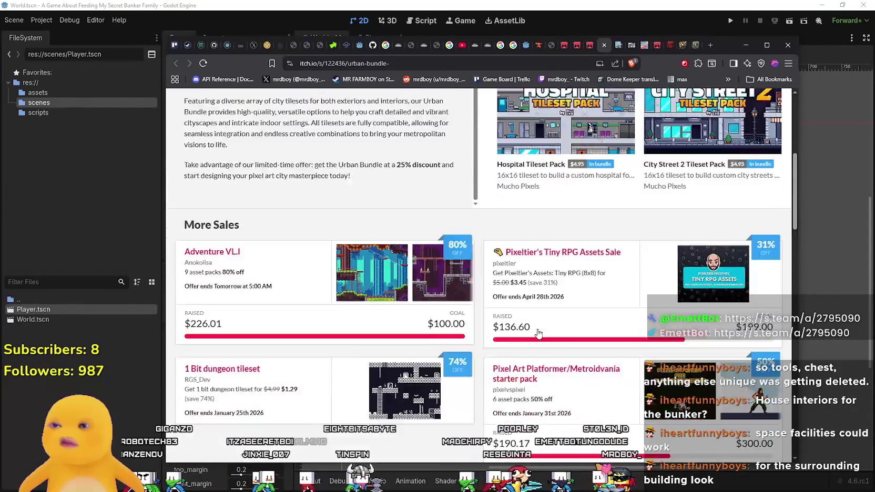
{"action": "scroll", "coordinate": [552, 370], "scroll_direction": "up", "scroll_amount": 4}
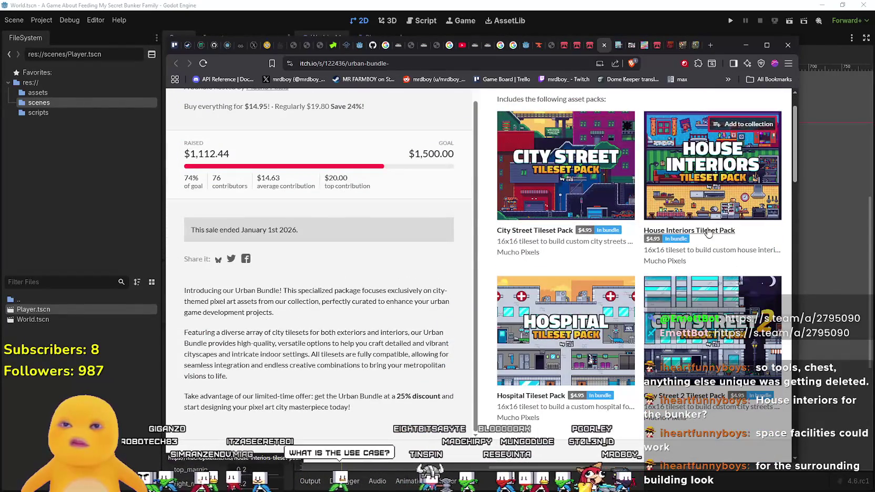
{"action": "left_click", "coordinate": [591, 329]}
Scroll through the House Interiors pack page, then switch to the Games.txt notes.
{"action": "scroll", "coordinate": [552, 342], "scroll_direction": "down", "scroll_amount": 3}
{"action": "scroll", "coordinate": [552, 341], "scroll_direction": "up", "scroll_amount": 3}
{"action": "scroll", "coordinate": [551, 344], "scroll_direction": "down", "scroll_amount": 2}
{"action": "scroll", "coordinate": [551, 344], "scroll_direction": "down", "scroll_amount": 10}
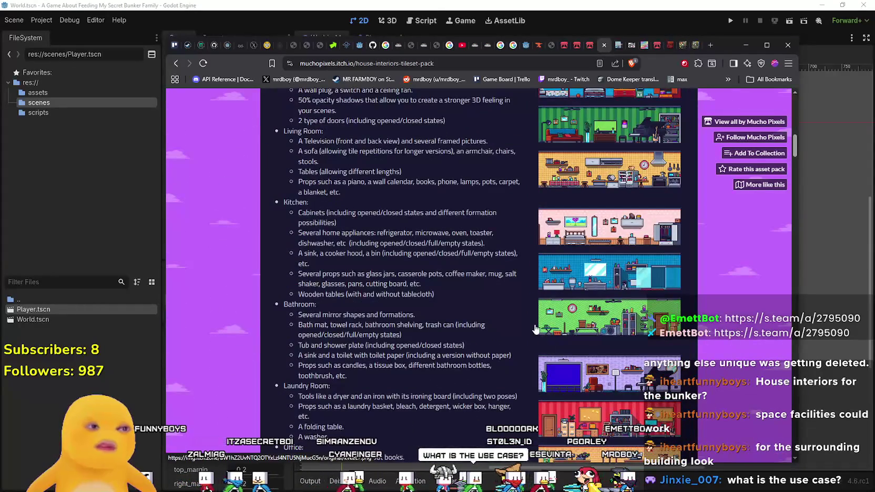
{"action": "scroll", "coordinate": [535, 329], "scroll_direction": "down", "scroll_amount": 3}
{"action": "scroll", "coordinate": [534, 328], "scroll_direction": "up", "scroll_amount": 15}
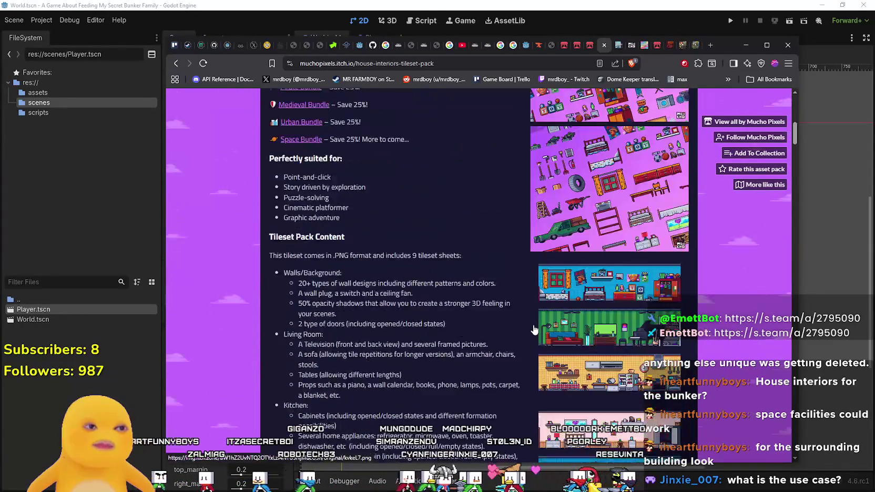
{"action": "scroll", "coordinate": [534, 329], "scroll_direction": "up", "scroll_amount": 2}
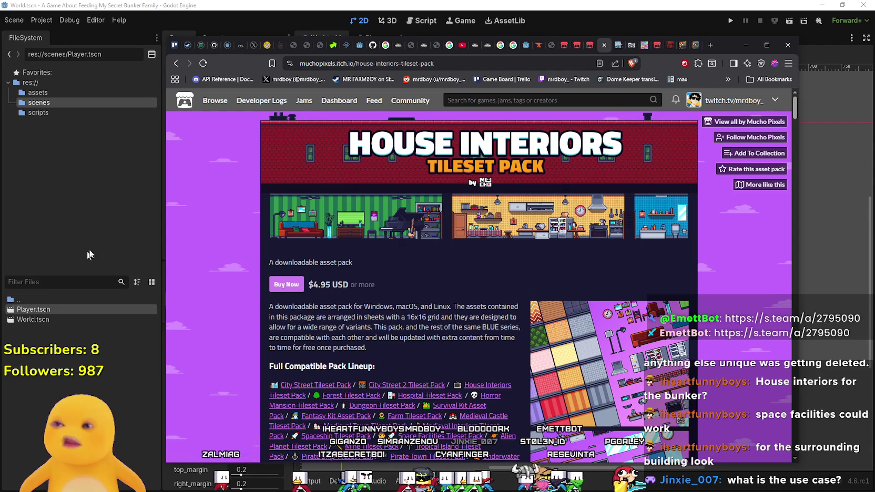
{"action": "key", "text": "alt+Tab"}
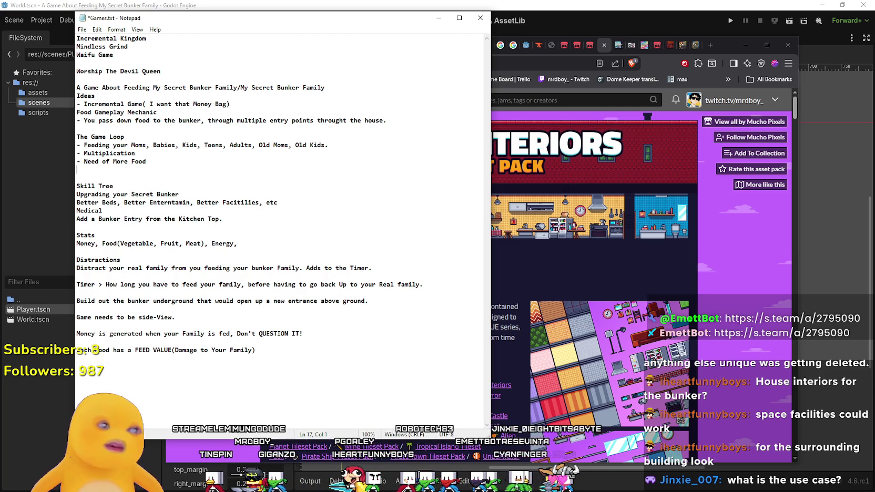
Zoom the Games.txt notes to 150% and read from the top, then return to the House Interiors page.
{"action": "mouse_move", "coordinate": [87, 71]}
{"action": "left_mouse_down"}
{"action": "mouse_move", "coordinate": [158, 118]}
{"action": "mouse_move", "coordinate": [158, 221]}
{"action": "left_mouse_up"}
{"action": "left_click", "coordinate": [256, 349]}
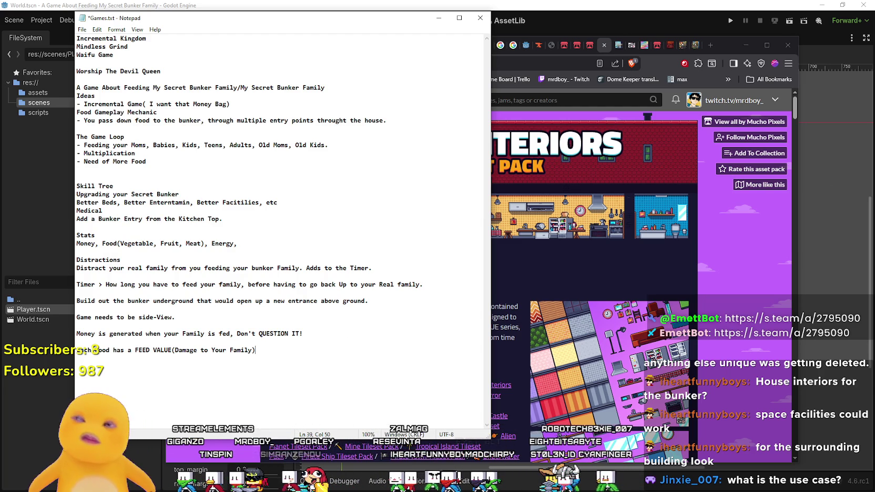
{"action": "key", "text": "ctrl+plus"}
{"action": "key", "text": "ctrl+plus"}
{"action": "key", "text": "ctrl+plus"}
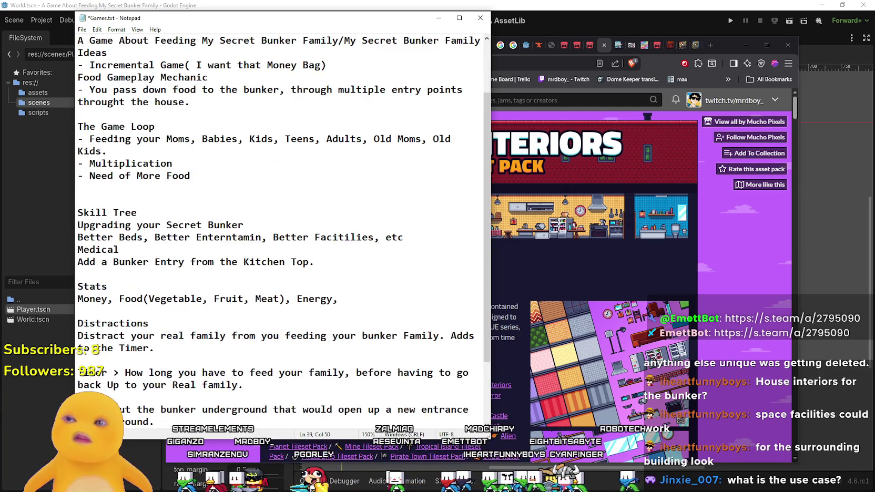
{"action": "scroll", "coordinate": [368, 203], "scroll_direction": "up", "scroll_amount": 1}
{"action": "left_click_drag", "start_coordinate": [485, 126], "coordinate": [481, 141]}
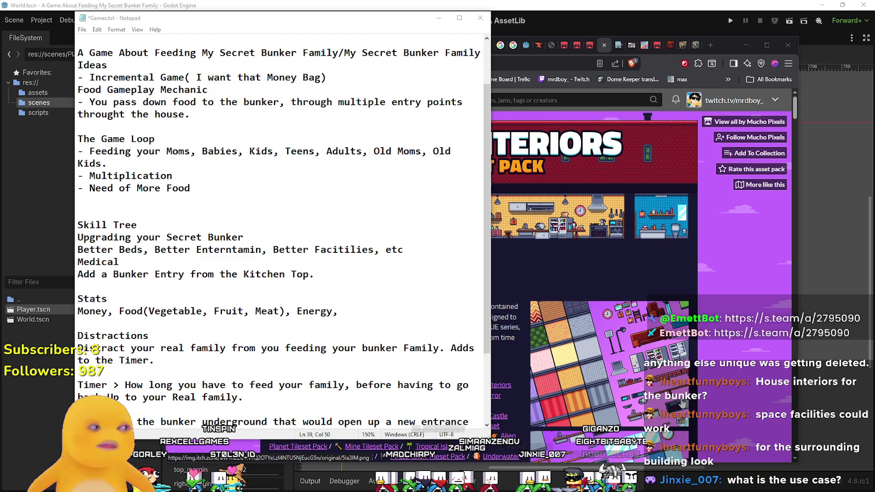
{"action": "left_click", "coordinate": [684, 398]}
{"action": "left_click", "coordinate": [125, 214]}
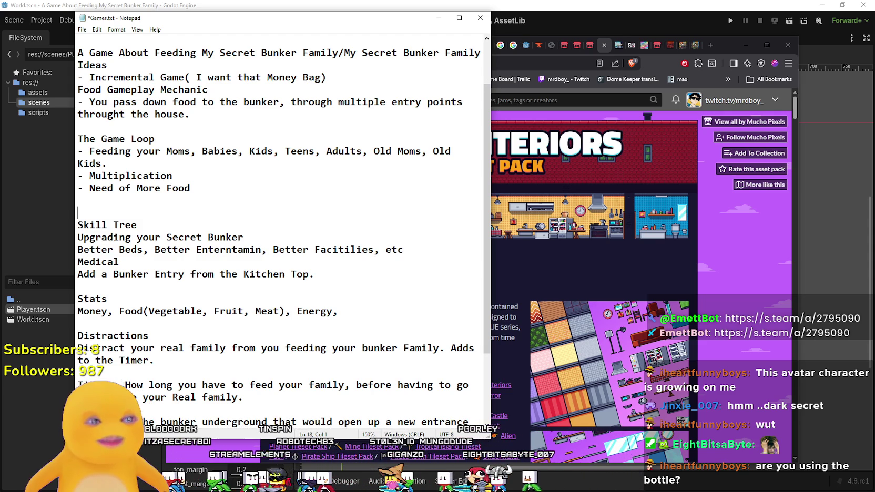
{"action": "left_click", "coordinate": [162, 195]}
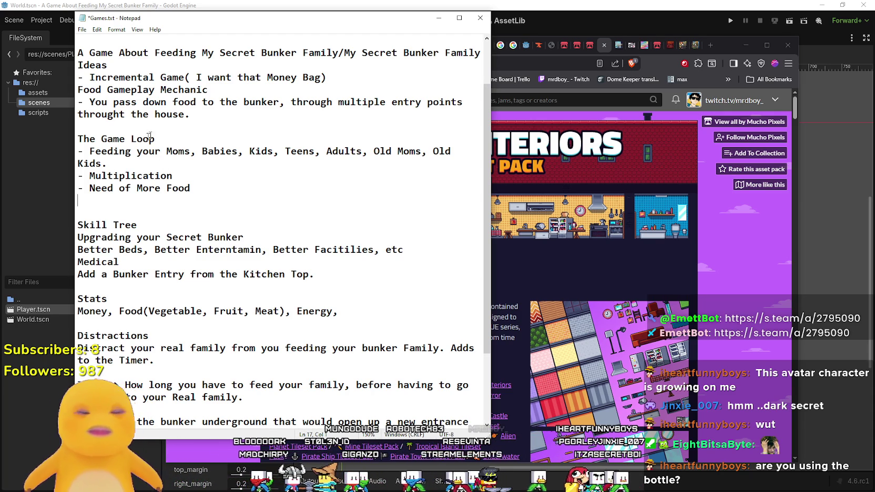
{"action": "left_click", "coordinate": [77, 212]}
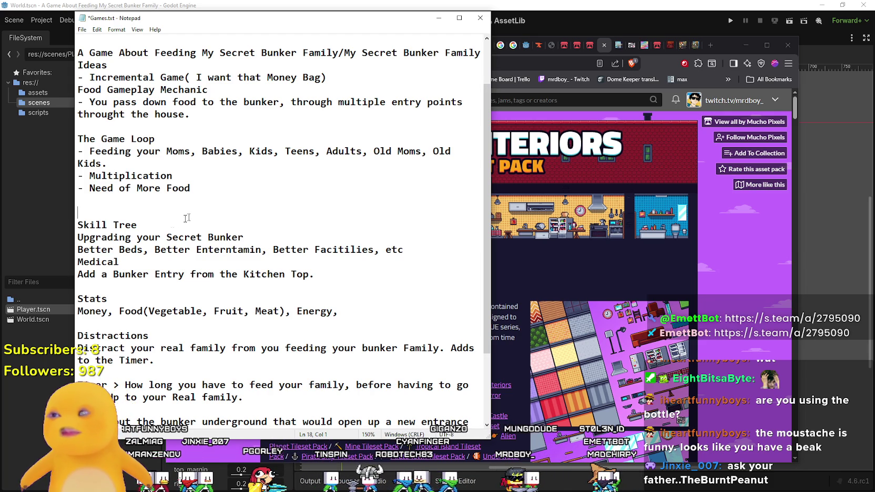
{"action": "key", "text": "shift+Up"}
{"action": "key", "text": "shift+Up"}
{"action": "key", "text": "shift+Up"}
{"action": "key", "text": "Down"}
{"action": "key", "text": "End"}
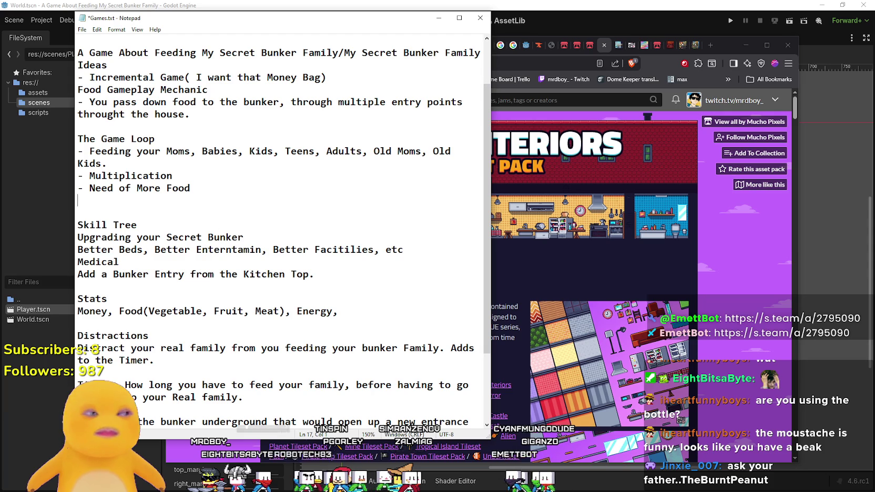
{"action": "scroll", "coordinate": [389, 297], "scroll_direction": "down", "scroll_amount": 3}
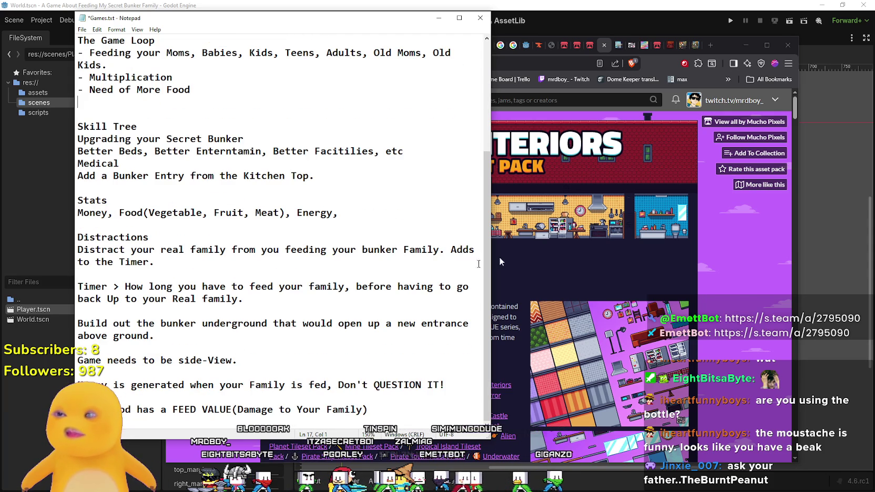
Bring the House Interiors pack page forward and preview one enlarged room screenshot.
{"action": "left_click", "coordinate": [631, 282]}
{"action": "scroll", "coordinate": [601, 369], "scroll_direction": "down", "scroll_amount": 10}
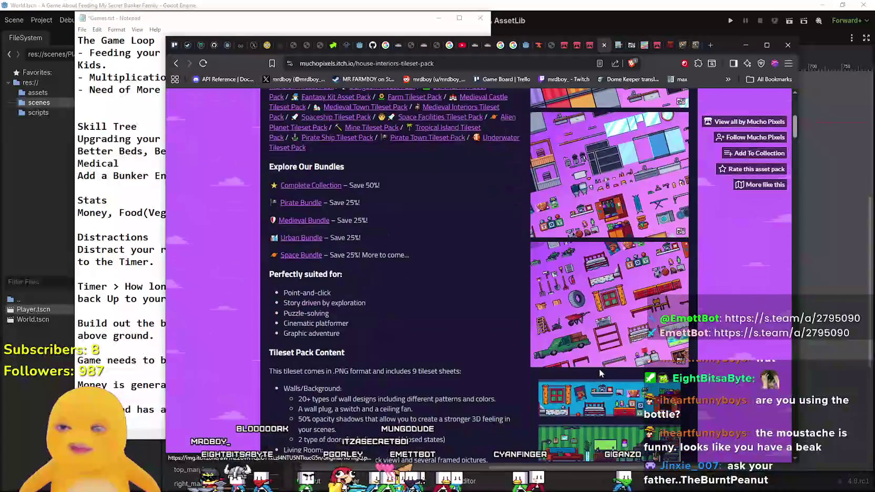
{"action": "scroll", "coordinate": [601, 369], "scroll_direction": "down", "scroll_amount": 7}
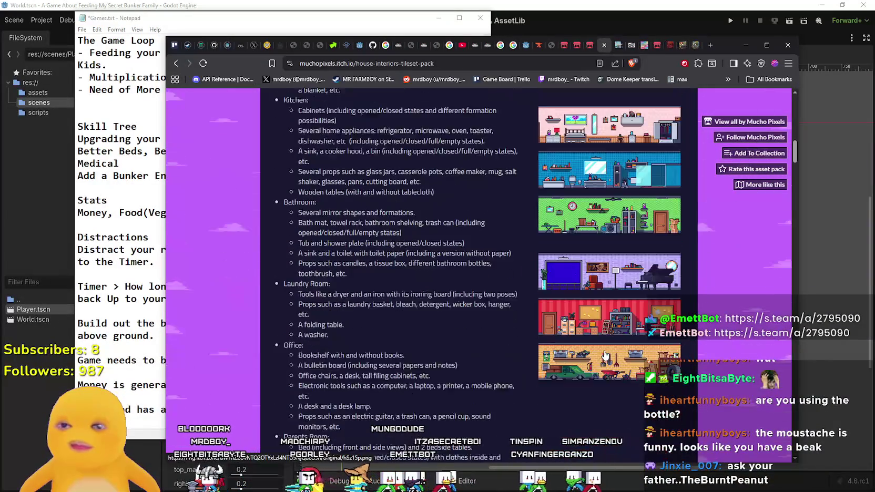
{"action": "scroll", "coordinate": [603, 353], "scroll_direction": "up", "scroll_amount": 12}
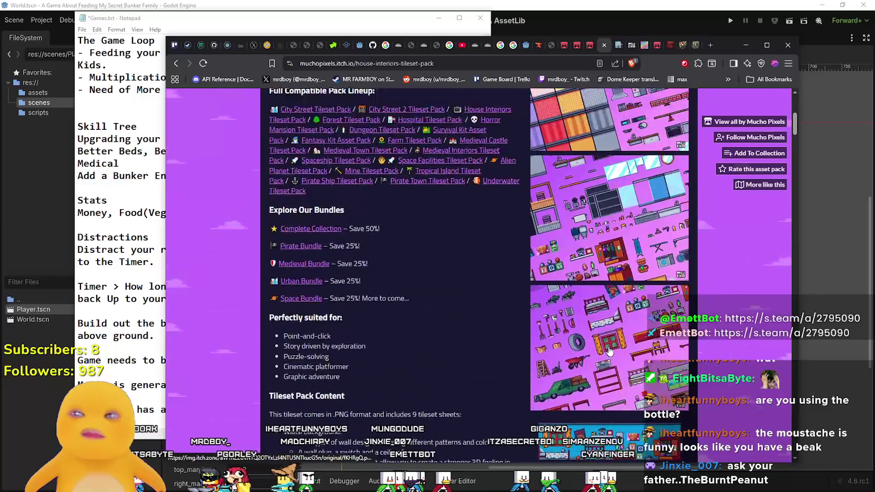
{"action": "scroll", "coordinate": [609, 351], "scroll_direction": "up", "scroll_amount": 2}
{"action": "scroll", "coordinate": [604, 336], "scroll_direction": "down", "scroll_amount": 3}
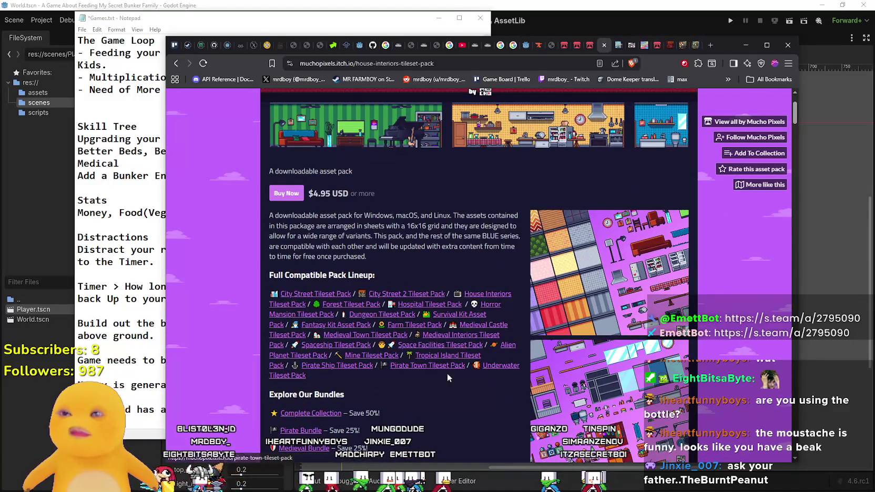
{"action": "scroll", "coordinate": [646, 280], "scroll_direction": "down", "scroll_amount": 8}
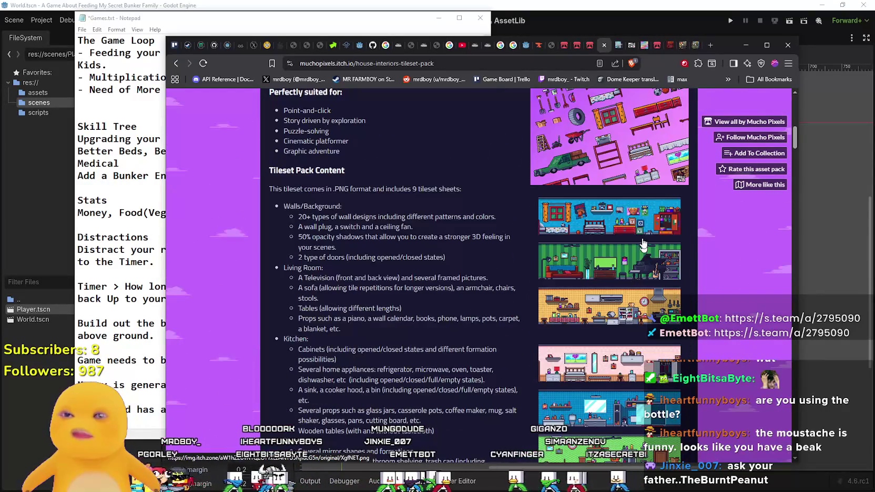
{"action": "left_click", "coordinate": [630, 246]}
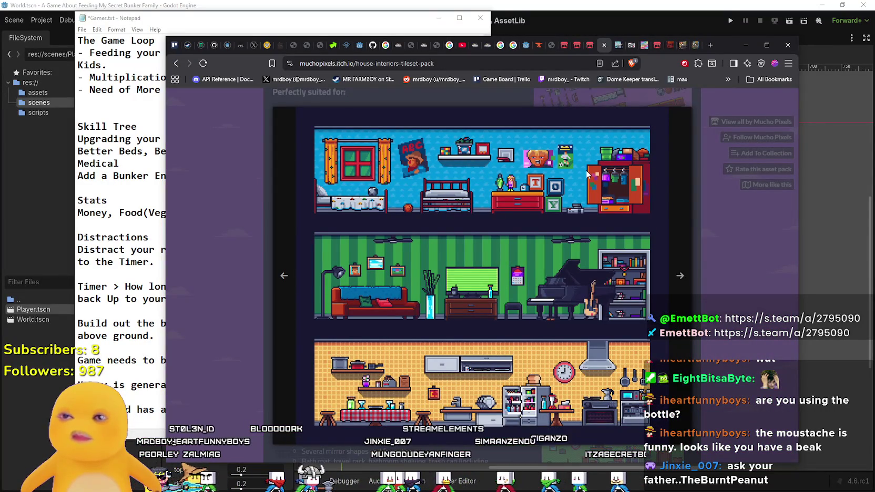
{"action": "left_click", "coordinate": [697, 394]}
Enlarge the office room screenshot and choose to save the image.
{"action": "scroll", "coordinate": [697, 394], "scroll_direction": "down", "scroll_amount": 5}
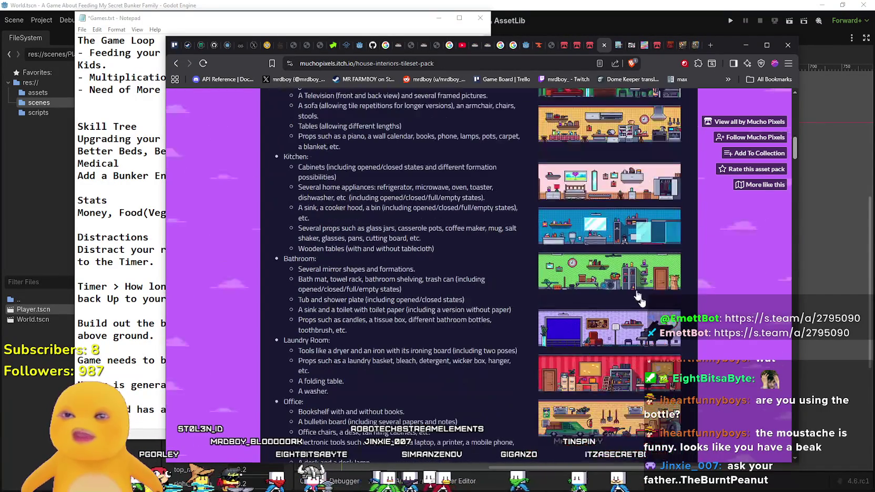
{"action": "scroll", "coordinate": [622, 227], "scroll_direction": "up", "scroll_amount": 6}
{"action": "scroll", "coordinate": [611, 263], "scroll_direction": "down", "scroll_amount": 9}
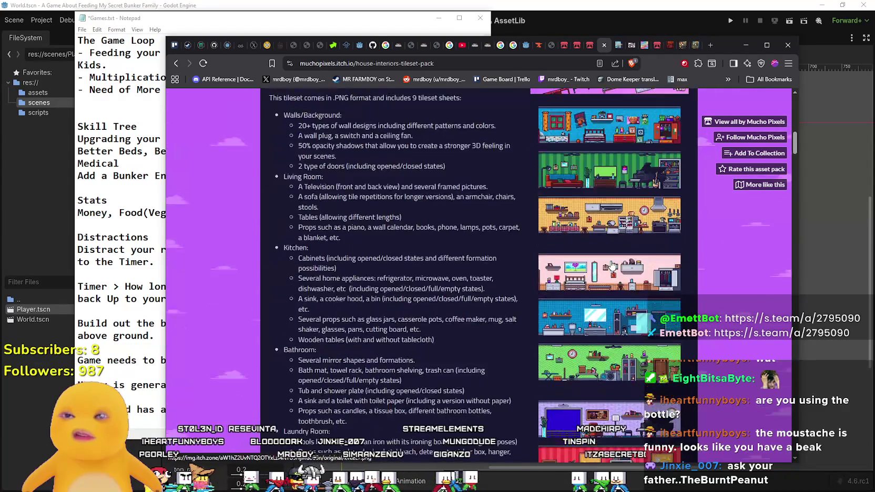
{"action": "left_click", "coordinate": [611, 263]}
{"action": "right_click", "coordinate": [553, 283]}
{"action": "left_click", "coordinate": [605, 223]}
{"action": "left_click", "coordinate": [679, 275]}
{"action": "left_click", "coordinate": [729, 275]}
{"action": "left_click", "coordinate": [599, 222]}
{"action": "right_click", "coordinate": [489, 265]}
{"action": "left_click", "coordinate": [518, 285]}
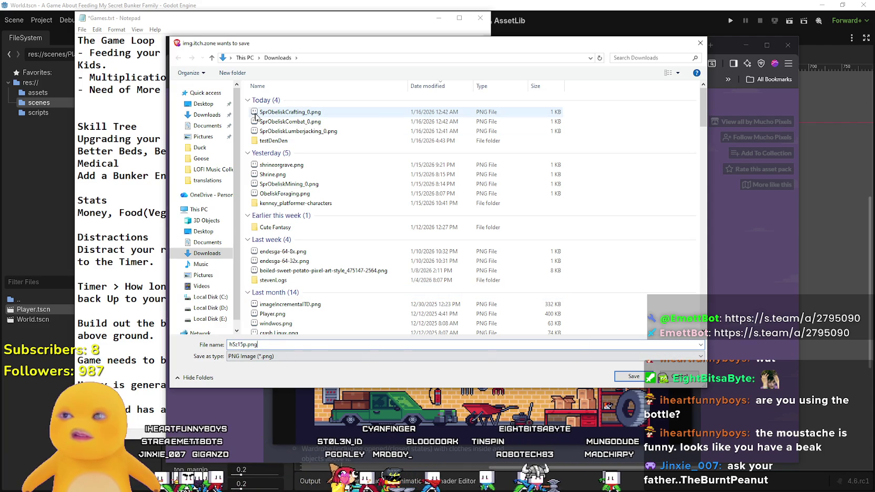
Save the first preview image into the Downloads\Cute Fantasy folder.
{"action": "left_click", "coordinate": [281, 142]}
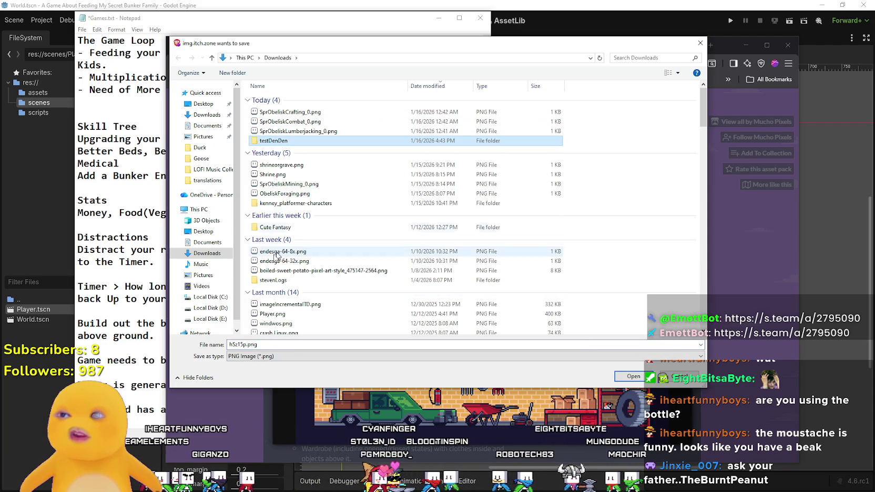
{"action": "double_click", "coordinate": [302, 227]}
{"action": "left_click", "coordinate": [634, 376]}
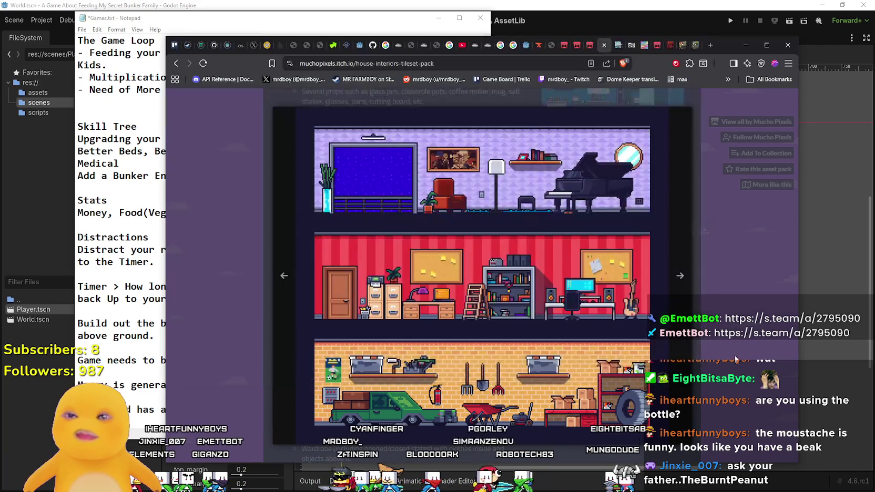
{"action": "key", "text": "Escape"}
Save two more house-interior screenshots into the same Cute Fantasy folder.
{"action": "scroll", "coordinate": [567, 315], "scroll_direction": "up", "scroll_amount": 2}
{"action": "left_click", "coordinate": [578, 237]}
{"action": "right_click", "coordinate": [441, 250]}
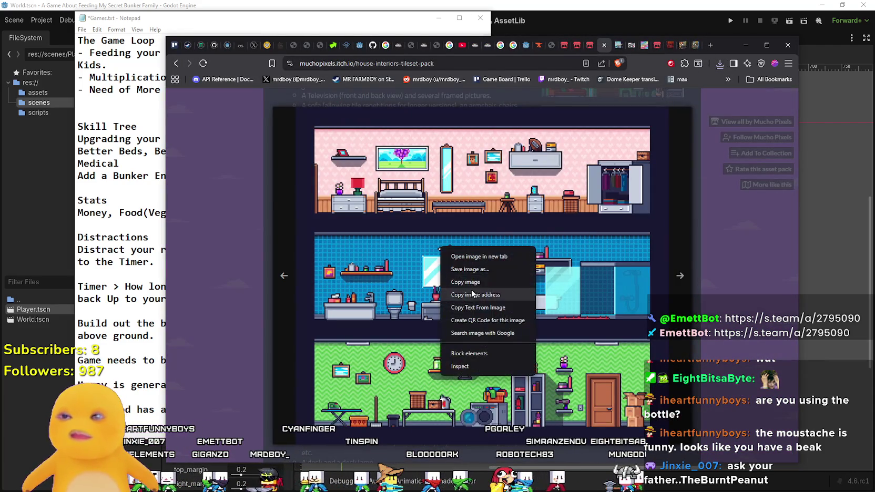
{"action": "left_click", "coordinate": [473, 269]}
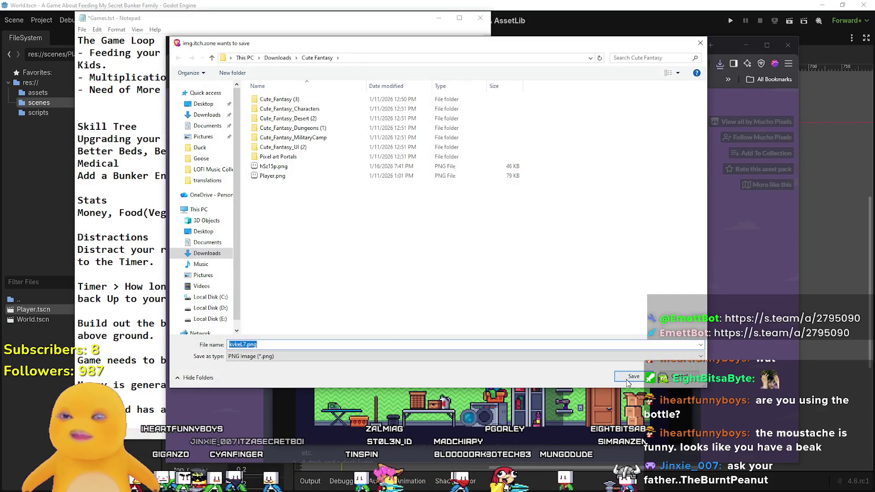
{"action": "left_click", "coordinate": [633, 379]}
{"action": "key", "text": "Escape"}
{"action": "scroll", "coordinate": [605, 281], "scroll_direction": "up", "scroll_amount": 4}
{"action": "left_click", "coordinate": [604, 281]}
{"action": "right_click", "coordinate": [485, 284]}
{"action": "left_click", "coordinate": [518, 302]}
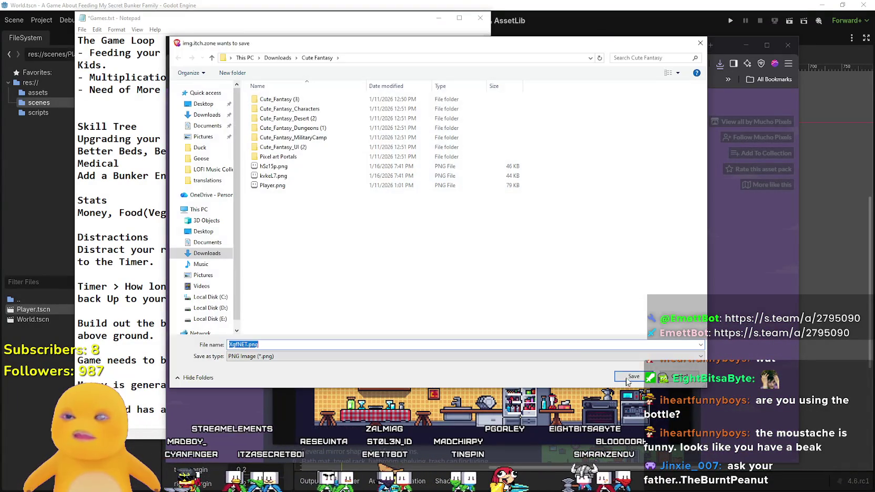
{"action": "left_click", "coordinate": [633, 378]}
{"action": "key", "text": "Escape"}
Scroll down the pack page, then bring the Godot editor with World.tscn to the front.
{"action": "scroll", "coordinate": [405, 316], "scroll_direction": "down", "scroll_amount": 15}
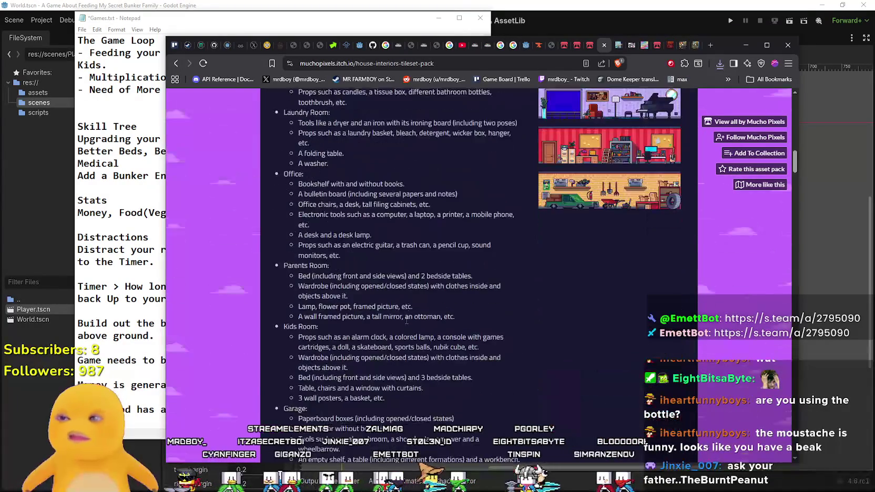
{"action": "scroll", "coordinate": [404, 307], "scroll_direction": "down", "scroll_amount": 3}
{"action": "scroll", "coordinate": [404, 308], "scroll_direction": "up", "scroll_amount": 2}
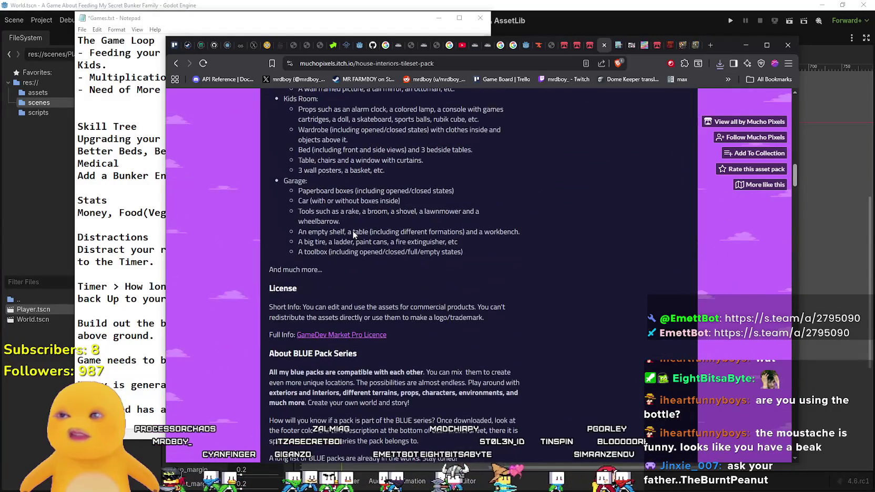
{"action": "scroll", "coordinate": [390, 324], "scroll_direction": "down", "scroll_amount": 4}
{"action": "scroll", "coordinate": [391, 324], "scroll_direction": "down", "scroll_amount": 2}
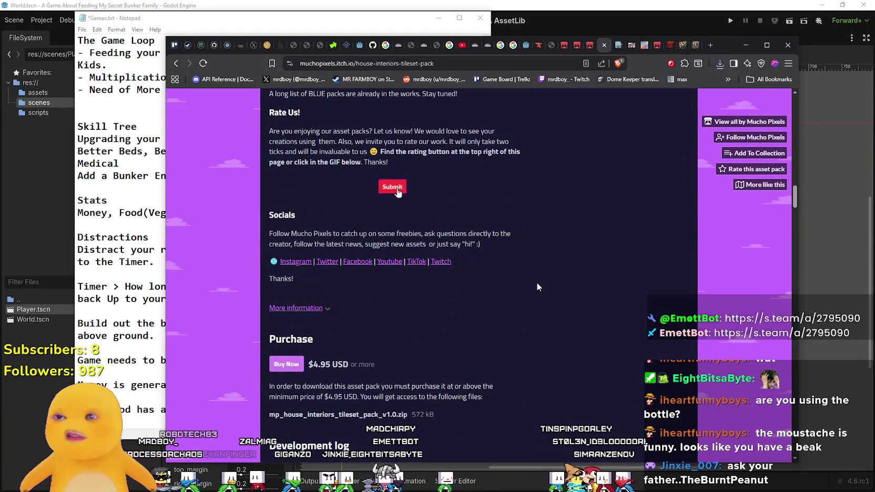
{"action": "scroll", "coordinate": [538, 285], "scroll_direction": "down", "scroll_amount": 4}
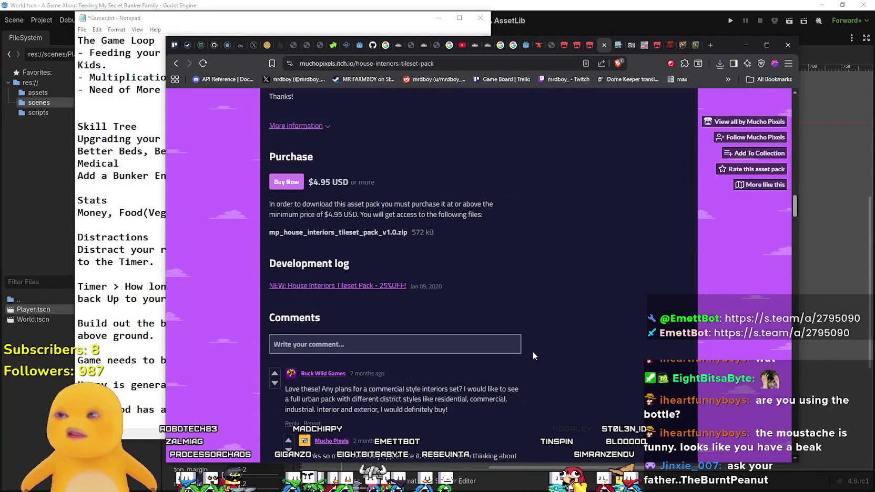
{"action": "scroll", "coordinate": [533, 349], "scroll_direction": "down", "scroll_amount": 4}
{"action": "left_click", "coordinate": [429, 4]}
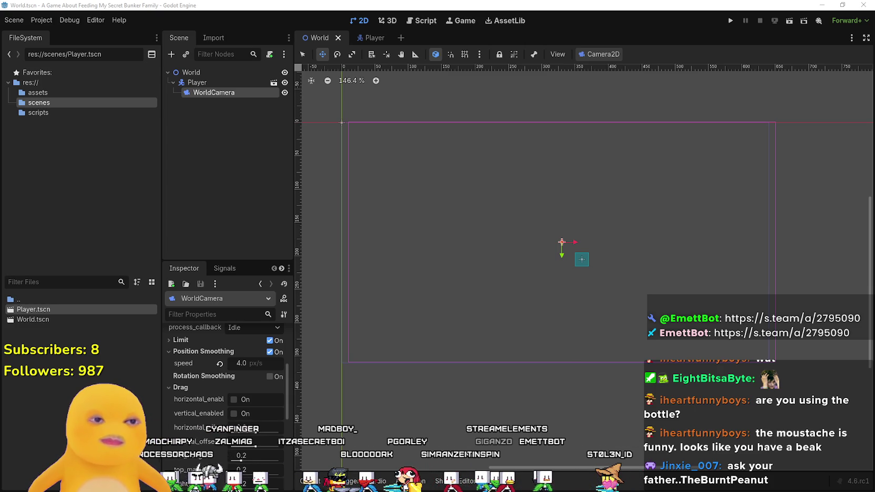
In File Explorer, open Downloads > Cute Fantasy and view it as Extra large icons.
{"action": "key", "text": "super+e"}
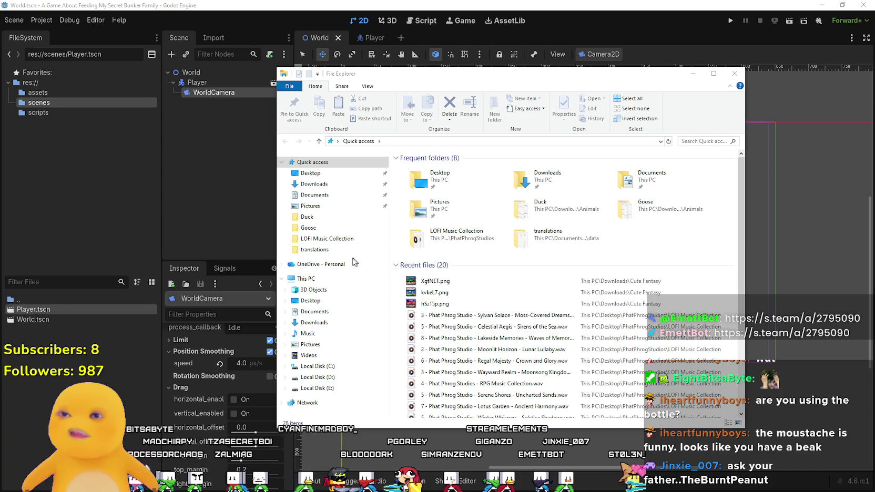
{"action": "left_click", "coordinate": [314, 184]}
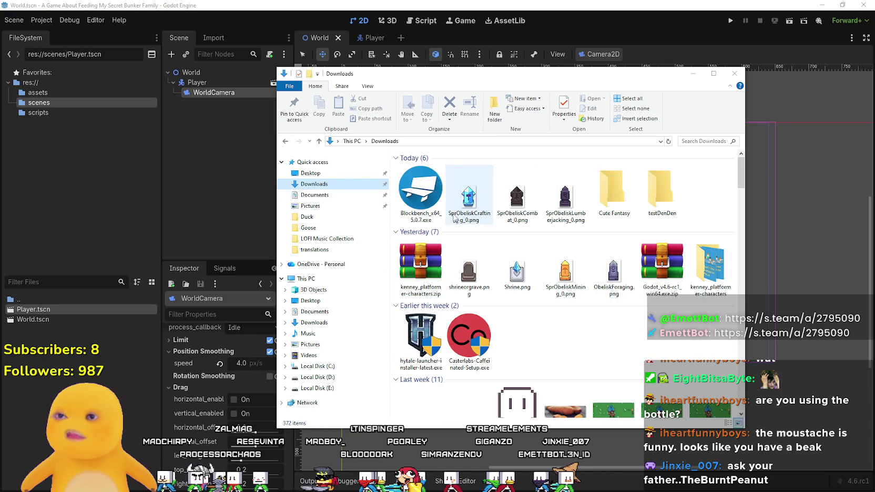
{"action": "left_click", "coordinate": [609, 201]}
{"action": "double_click", "coordinate": [609, 201]}
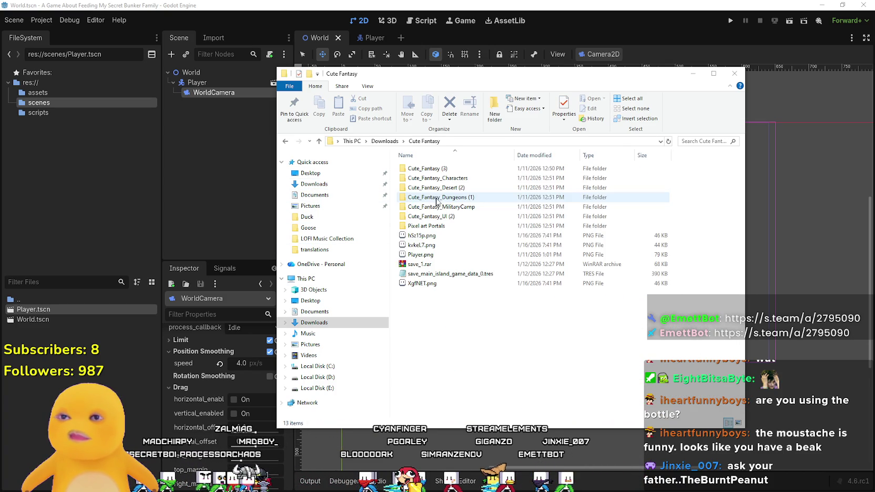
{"action": "right_click", "coordinate": [437, 316]}
{"action": "mouse_move", "coordinate": [502, 323]}
{"action": "left_click", "coordinate": [557, 324]}
Drag hSz15p.png into Godot's res://assets FileSystem folder.
{"action": "scroll", "coordinate": [526, 307], "scroll_direction": "up", "scroll_amount": 2}
{"action": "left_click", "coordinate": [518, 300]}
{"action": "scroll", "coordinate": [482, 313], "scroll_direction": "up", "scroll_amount": 5}
{"action": "key", "text": "Up"}
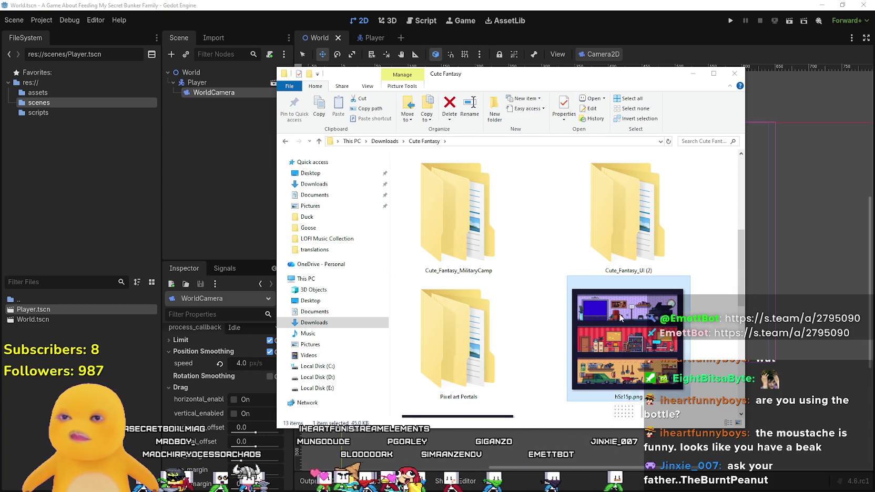
{"action": "left_click", "coordinate": [38, 92]}
{"action": "key", "text": "alt+Tab"}
{"action": "mouse_move", "coordinate": [610, 317]}
{"action": "left_mouse_down"}
{"action": "mouse_move", "coordinate": [625, 322]}
{"action": "mouse_move", "coordinate": [58, 309]}
{"action": "left_mouse_up"}
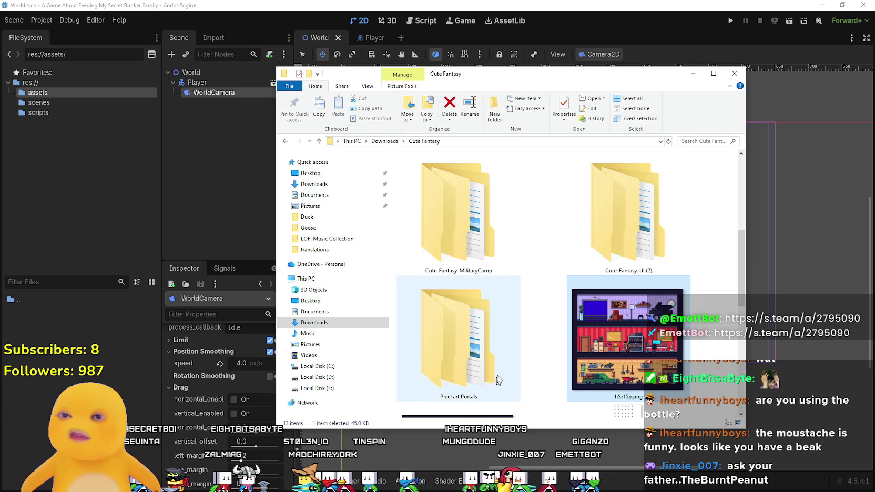
Drag kvkeL7.png and XgfNET.png into the Godot assets folder as well.
{"action": "scroll", "coordinate": [473, 316], "scroll_direction": "down", "scroll_amount": 3}
{"action": "scroll", "coordinate": [517, 307], "scroll_direction": "up", "scroll_amount": 2}
{"action": "left_click", "coordinate": [518, 307]}
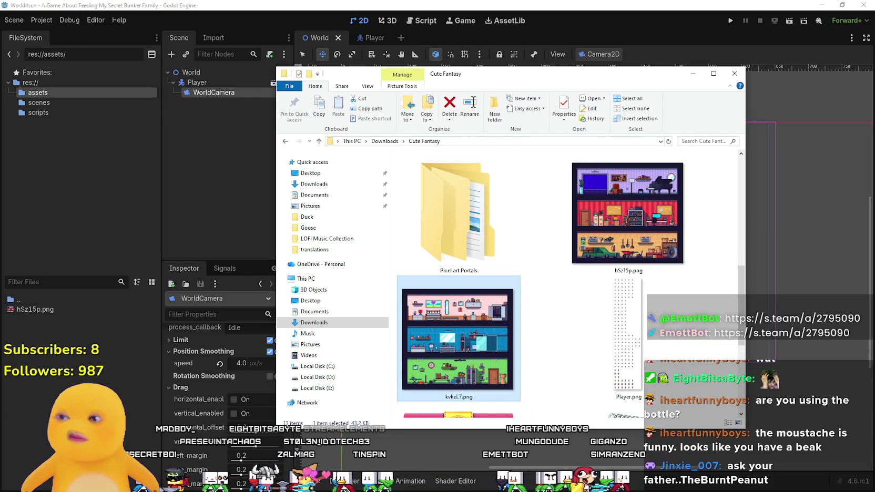
{"action": "scroll", "coordinate": [465, 315], "scroll_direction": "down", "scroll_amount": 3}
{"action": "left_click", "coordinate": [442, 356]}
{"action": "left_click_drag", "start_coordinate": [55, 367], "coordinate": [42, 315]}
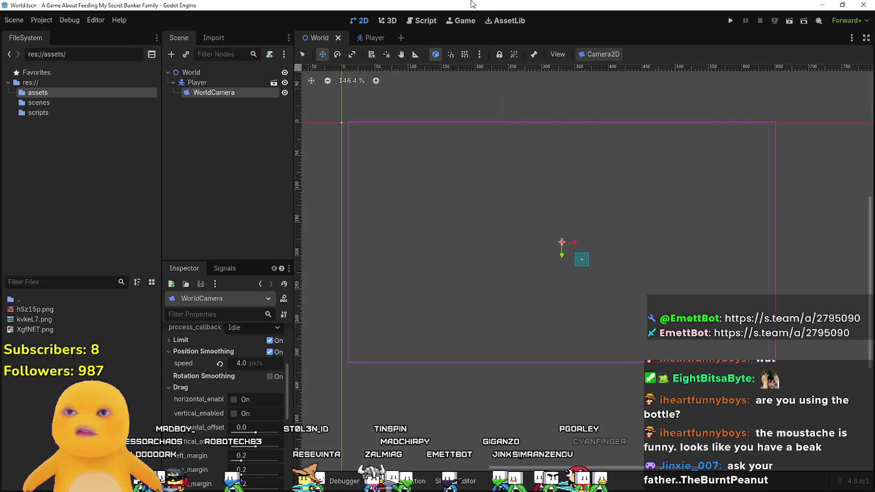
Add a TextureRect child node under the World node.
{"action": "left_click", "coordinate": [37, 309]}
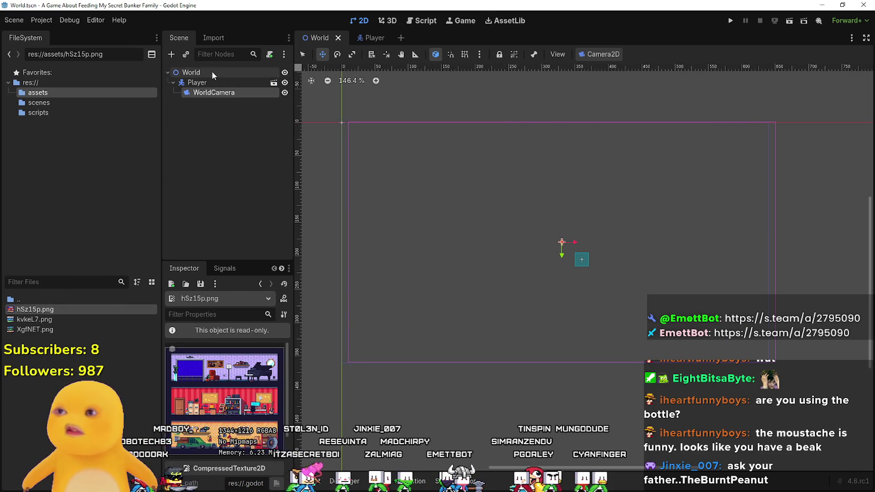
{"action": "right_click", "coordinate": [199, 72]}
{"action": "left_click", "coordinate": [224, 80]}
{"action": "type", "text": "textu"}
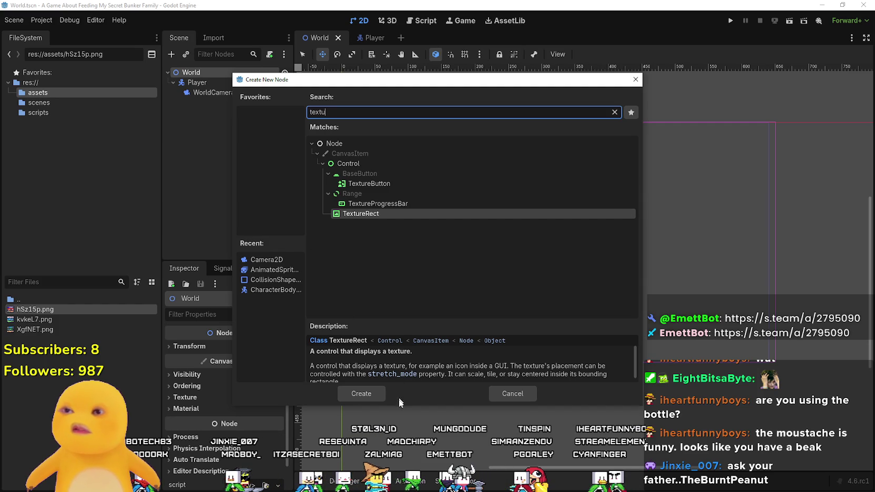
{"action": "left_click", "coordinate": [376, 389]}
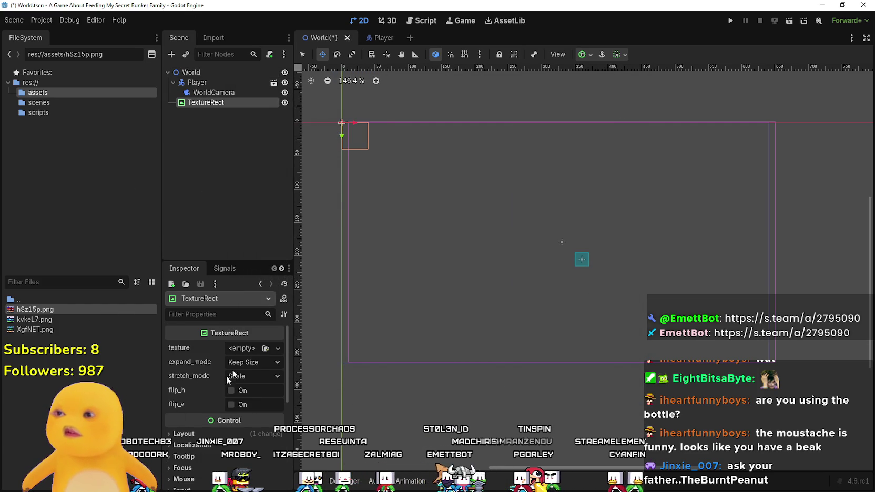
Assign hSz15p.png as the TextureRect's texture and set expand mode to Ignore Size.
{"action": "left_click_drag", "start_coordinate": [34, 309], "coordinate": [257, 348]}
{"action": "scroll", "coordinate": [399, 148], "scroll_direction": "down", "scroll_amount": 5}
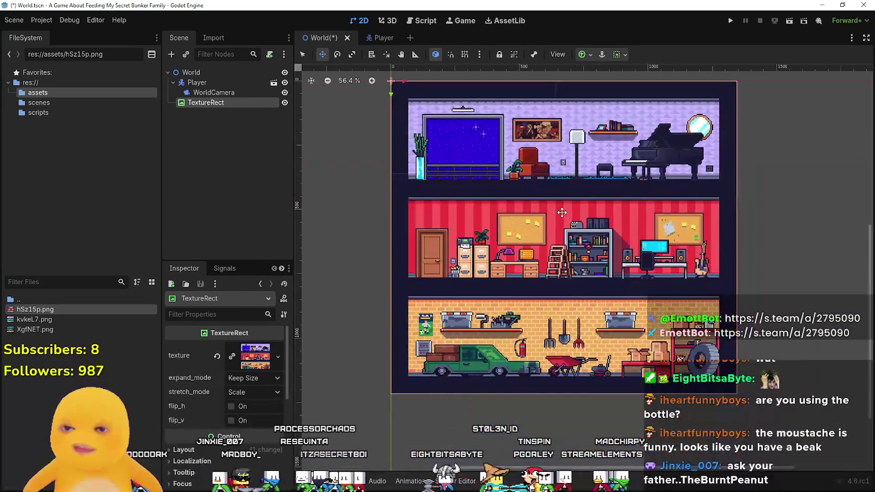
{"action": "scroll", "coordinate": [587, 281], "scroll_direction": "up", "scroll_amount": 2}
{"action": "scroll", "coordinate": [395, 353], "scroll_direction": "down", "scroll_amount": 2}
{"action": "scroll", "coordinate": [394, 353], "scroll_direction": "up", "scroll_amount": 2}
{"action": "left_click", "coordinate": [246, 379]}
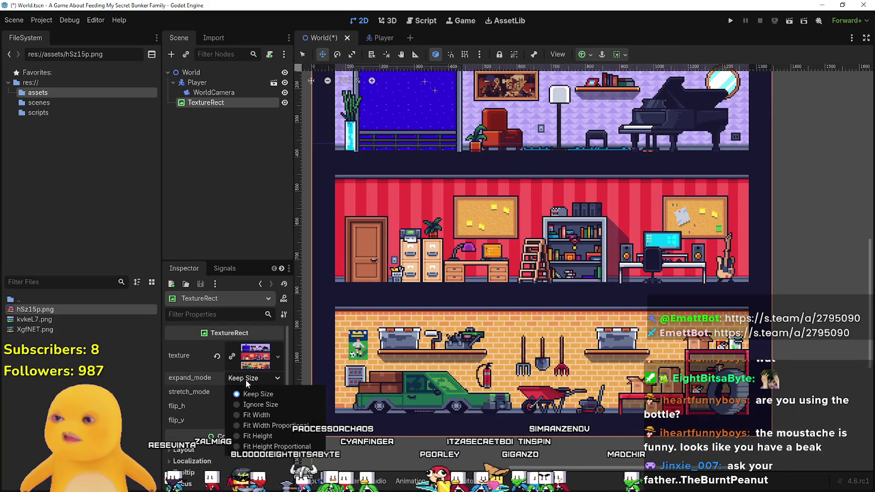
{"action": "left_click", "coordinate": [260, 404]}
{"action": "scroll", "coordinate": [474, 356], "scroll_direction": "up", "scroll_amount": 3}
{"action": "scroll", "coordinate": [374, 183], "scroll_direction": "up", "scroll_amount": 3}
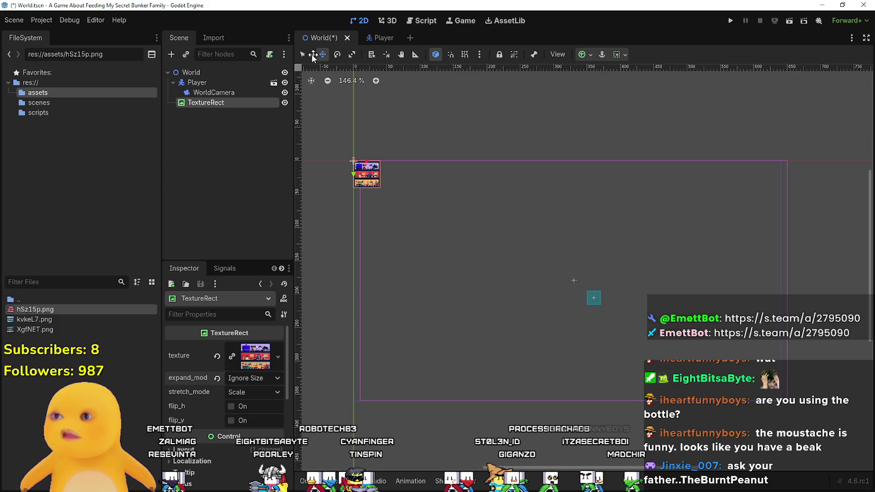
Try enlarging the TextureRect on the canvas, undo it, and expand the Layout and Transform properties.
{"action": "scroll", "coordinate": [379, 184], "scroll_direction": "up", "scroll_amount": 4}
{"action": "mouse_move", "coordinate": [383, 193]}
{"action": "left_mouse_down"}
{"action": "mouse_move", "coordinate": [420, 242]}
{"action": "mouse_move", "coordinate": [550, 340]}
{"action": "left_mouse_up"}
{"action": "scroll", "coordinate": [256, 399], "scroll_direction": "down", "scroll_amount": 2}
{"action": "left_click", "coordinate": [257, 412]}
{"action": "scroll", "coordinate": [247, 405], "scroll_direction": "down", "scroll_amount": 3}
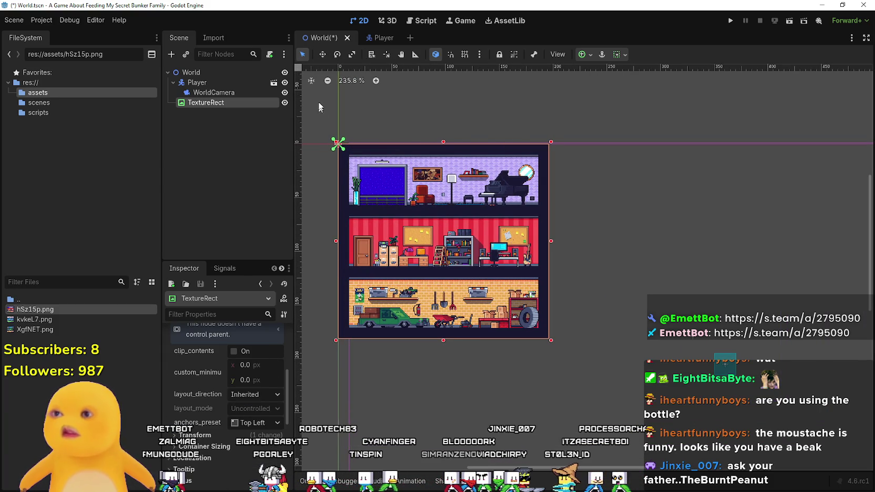
{"action": "key", "text": "ctrl+z"}
{"action": "scroll", "coordinate": [255, 411], "scroll_direction": "up", "scroll_amount": 1}
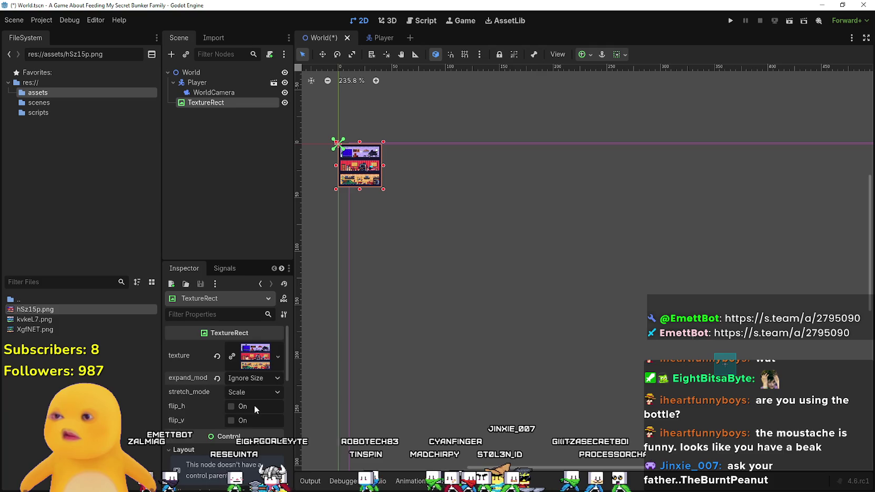
{"action": "scroll", "coordinate": [255, 415], "scroll_direction": "down", "scroll_amount": 2}
{"action": "left_click", "coordinate": [242, 407]}
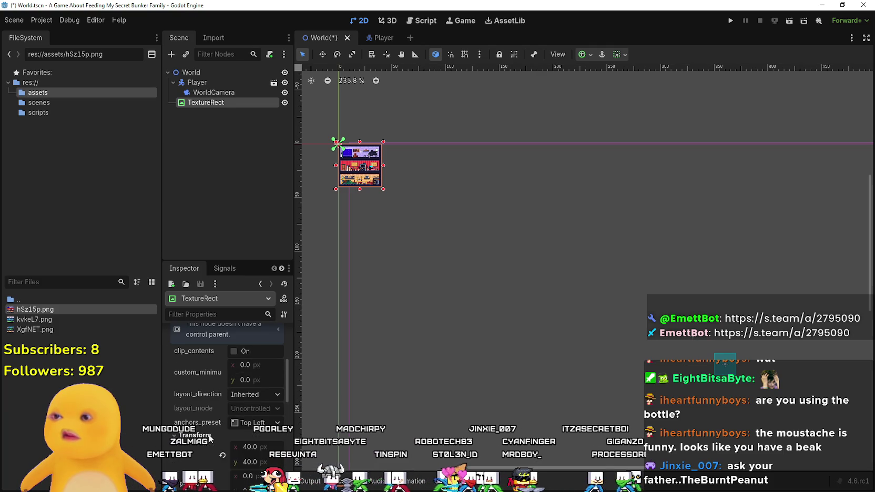
{"action": "scroll", "coordinate": [226, 415], "scroll_direction": "down", "scroll_amount": 2}
{"action": "scroll", "coordinate": [190, 412], "scroll_direction": "down", "scroll_amount": 1}
{"action": "mouse_move", "coordinate": [190, 412]}
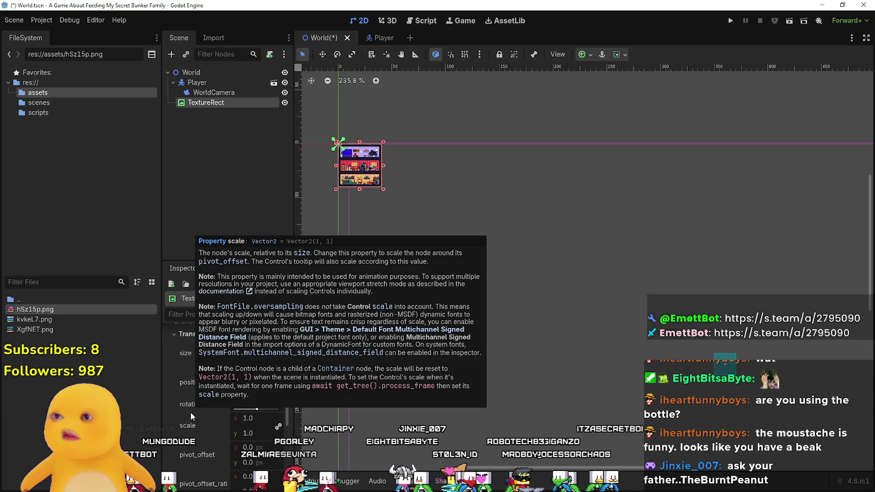
{"action": "scroll", "coordinate": [236, 416], "scroll_direction": "up", "scroll_amount": 5}
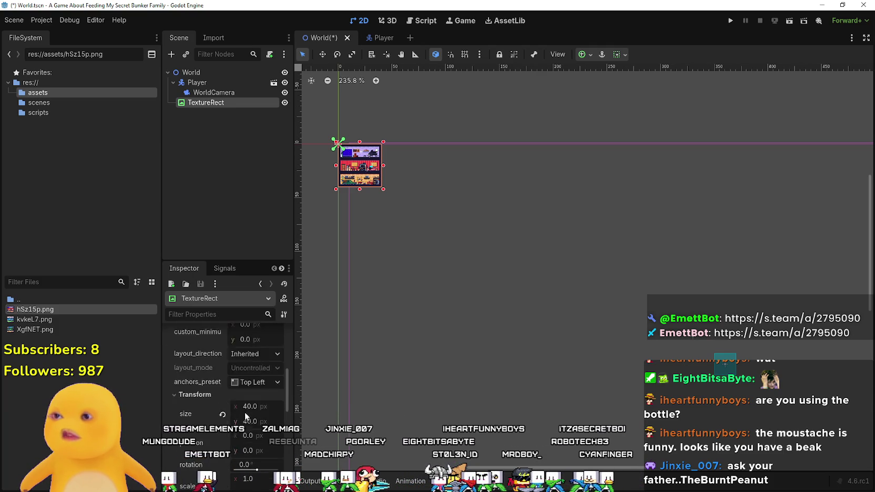
Switch the TextureRect's expand mode to Keep Size and inspect its Size width and height.
{"action": "left_click", "coordinate": [250, 378]}
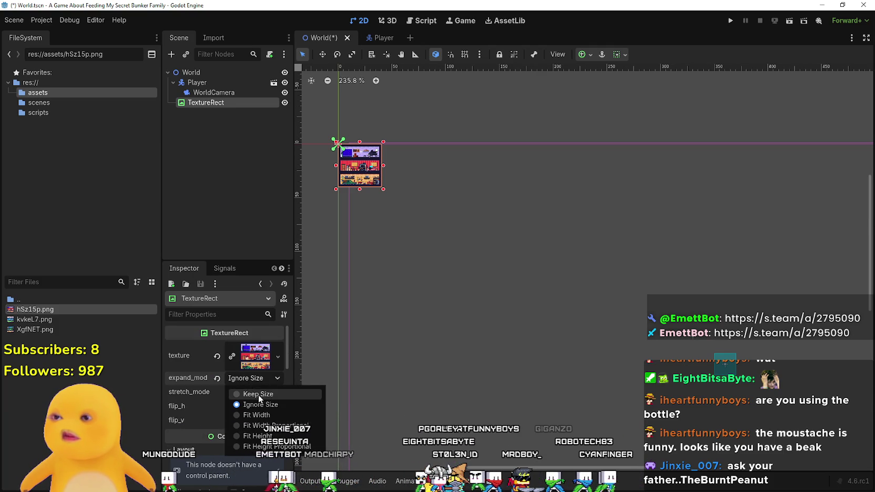
{"action": "left_click", "coordinate": [257, 393]}
{"action": "scroll", "coordinate": [489, 333], "scroll_direction": "down", "scroll_amount": 10}
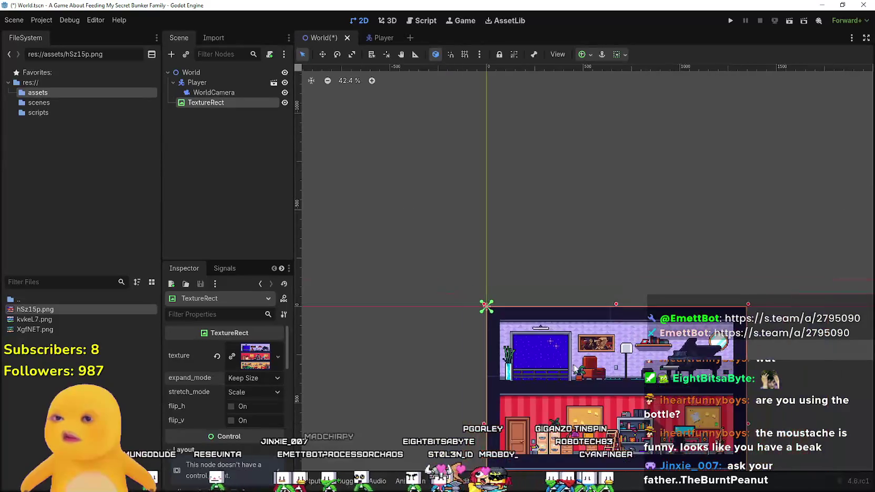
{"action": "scroll", "coordinate": [226, 378], "scroll_direction": "down", "scroll_amount": 3}
{"action": "scroll", "coordinate": [631, 237], "scroll_direction": "up", "scroll_amount": 2}
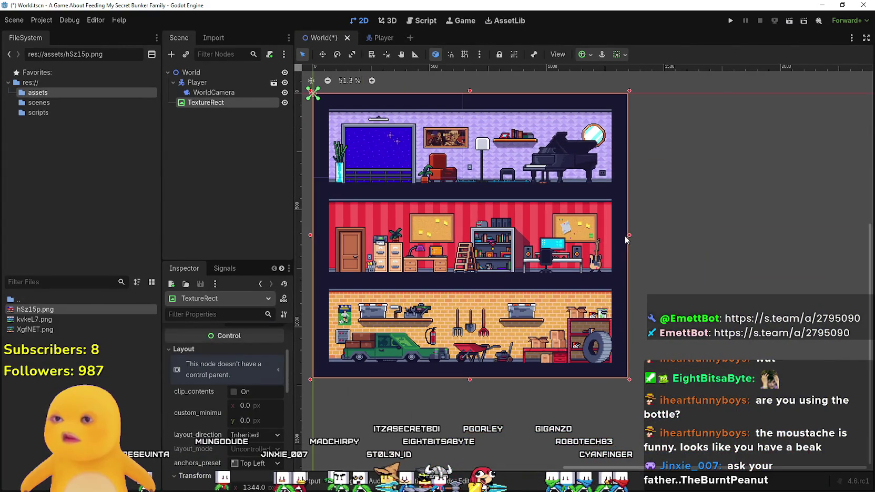
{"action": "scroll", "coordinate": [232, 446], "scroll_direction": "down", "scroll_amount": 5}
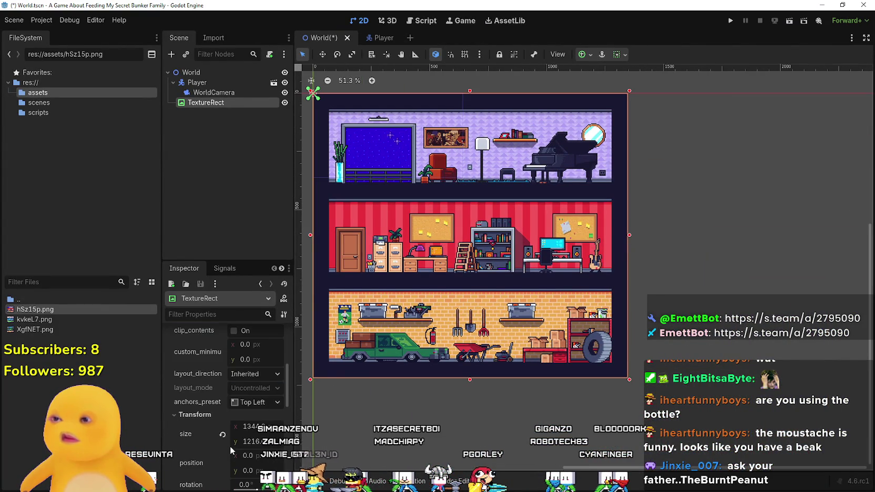
{"action": "left_click", "coordinate": [271, 367]}
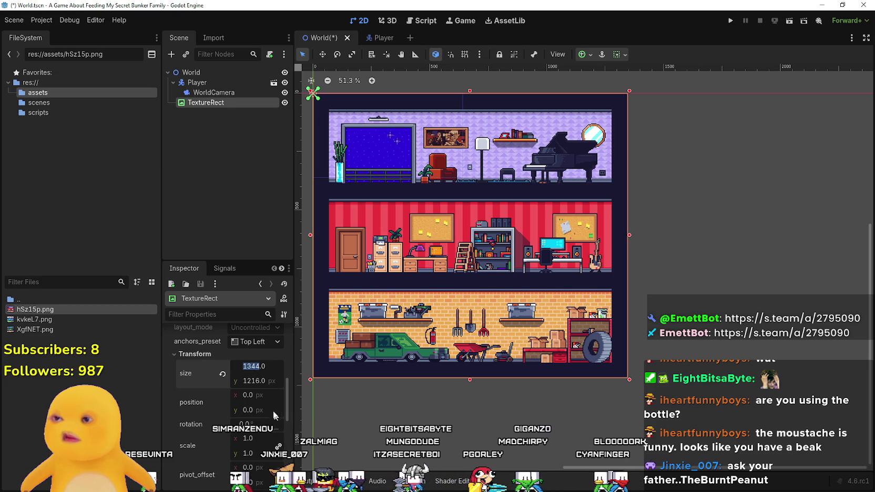
{"action": "left_click", "coordinate": [269, 380]}
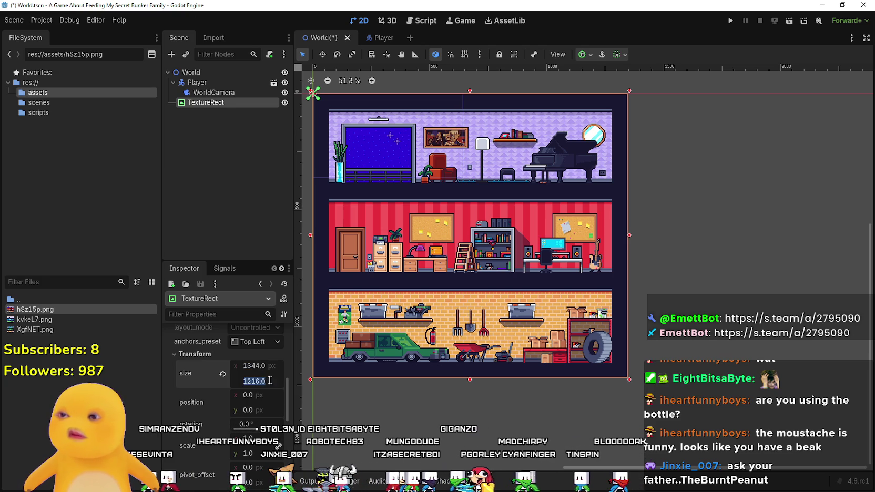
{"action": "right_click", "coordinate": [208, 372]}
Set expand mode back to Ignore Size and halve the Size to 672 × 608.
{"action": "scroll", "coordinate": [181, 405], "scroll_direction": "up", "scroll_amount": 5}
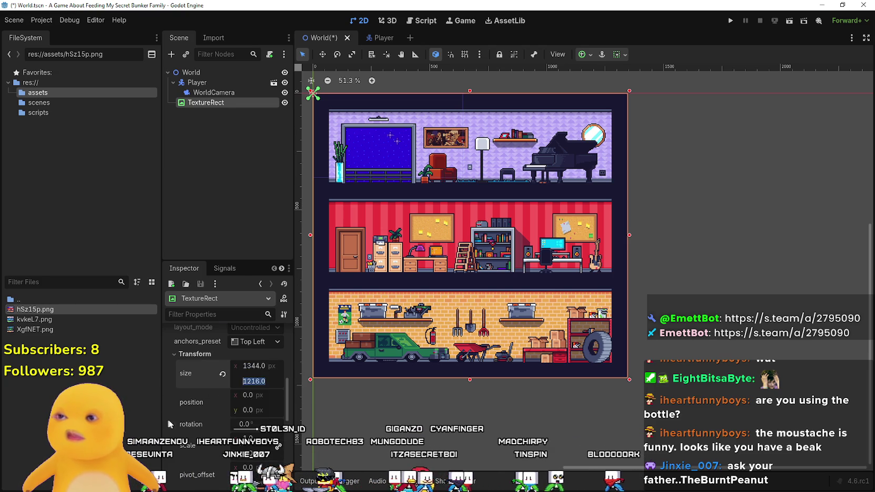
{"action": "scroll", "coordinate": [182, 408], "scroll_direction": "up", "scroll_amount": 3}
{"action": "left_click", "coordinate": [255, 377]}
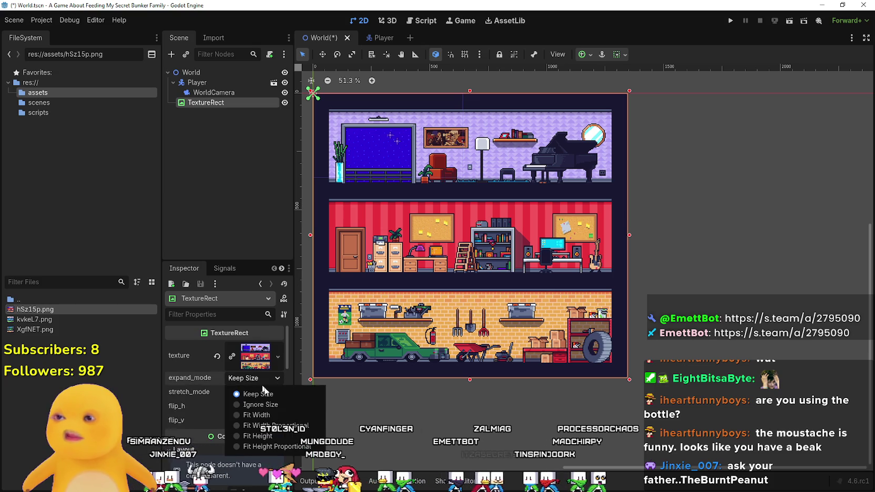
{"action": "left_click", "coordinate": [268, 403]}
{"action": "scroll", "coordinate": [255, 400], "scroll_direction": "down", "scroll_amount": 5}
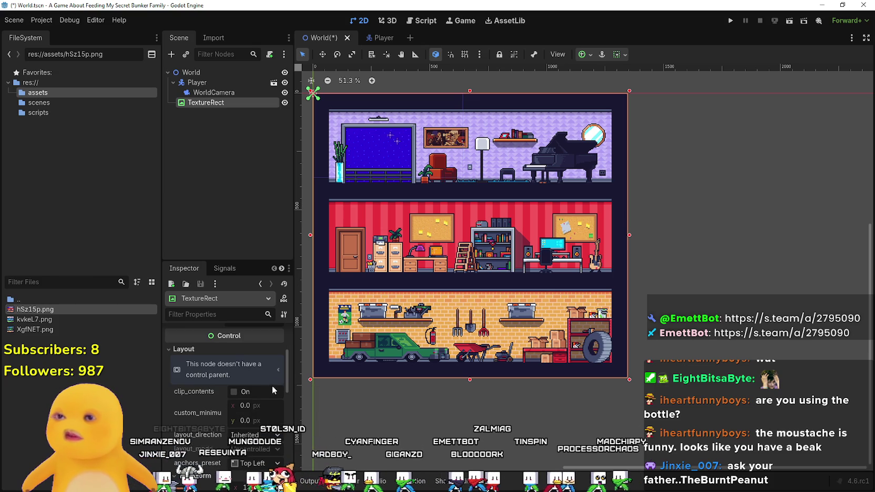
{"action": "scroll", "coordinate": [258, 387], "scroll_direction": "down", "scroll_amount": 1}
{"action": "left_click", "coordinate": [280, 381]}
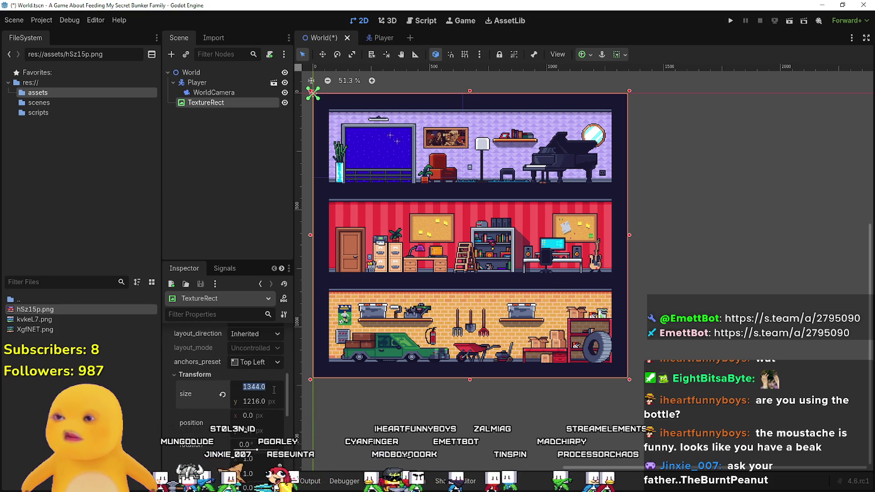
{"action": "type", "text": "/2"}
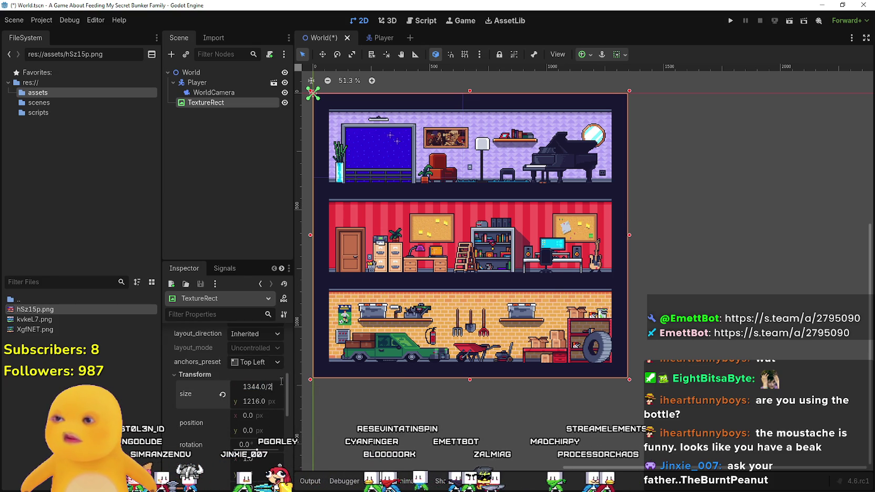
{"action": "key", "text": "Return"}
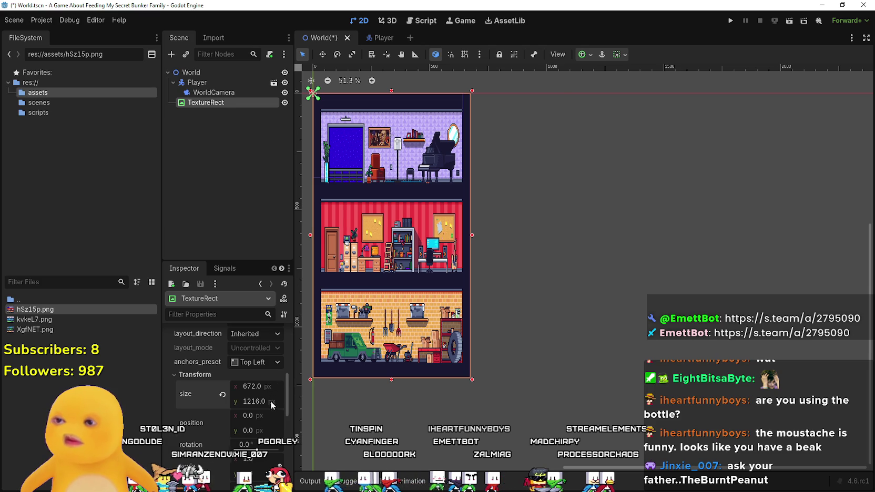
{"action": "key", "text": "Right"}
{"action": "type", "text": "/2"}
{"action": "key", "text": "Return"}
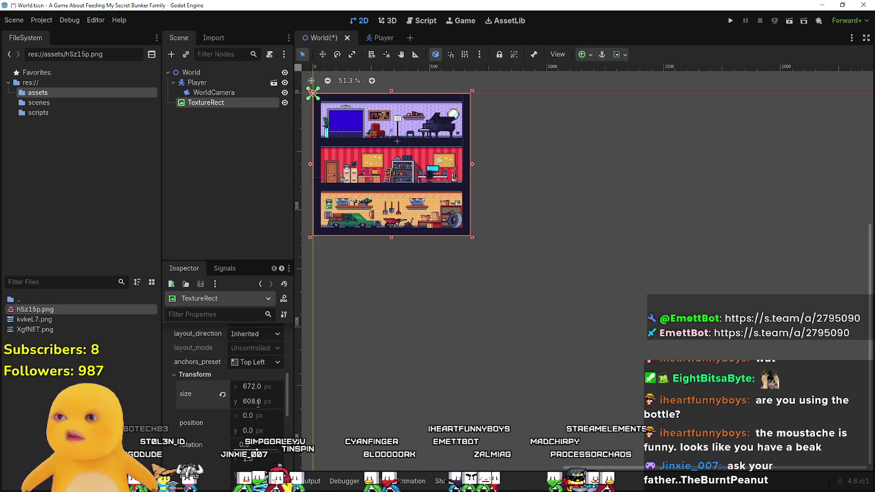
Run the scene to preview it, then move TextureRect above Player in the Scene tree.
{"action": "scroll", "coordinate": [425, 209], "scroll_direction": "down", "scroll_amount": 5}
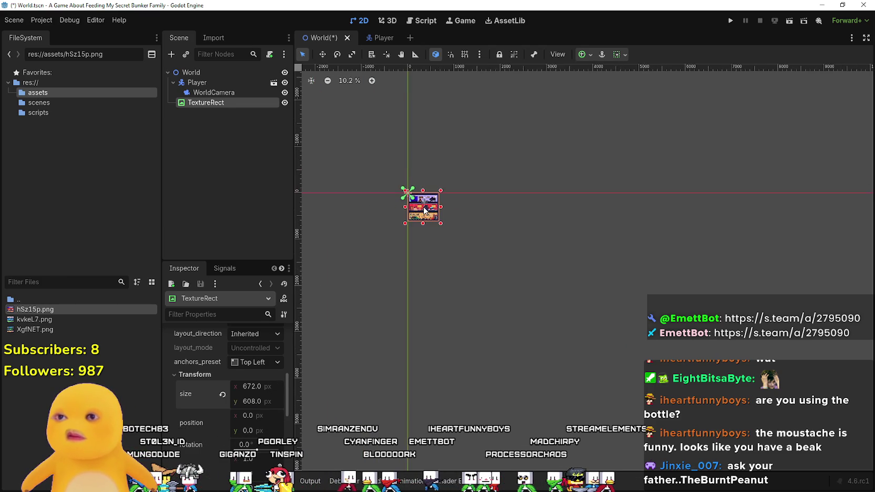
{"action": "scroll", "coordinate": [424, 209], "scroll_direction": "up", "scroll_amount": 3}
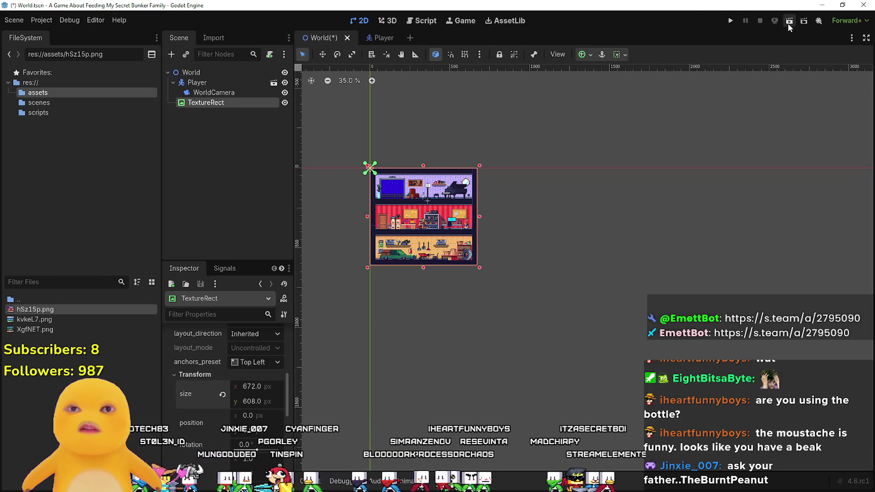
{"action": "left_click", "coordinate": [789, 23]}
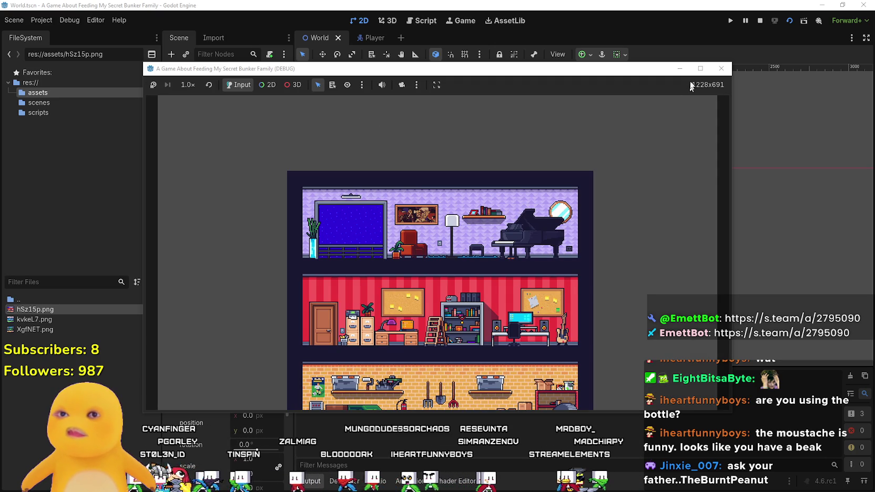
{"action": "left_click", "coordinate": [699, 69]}
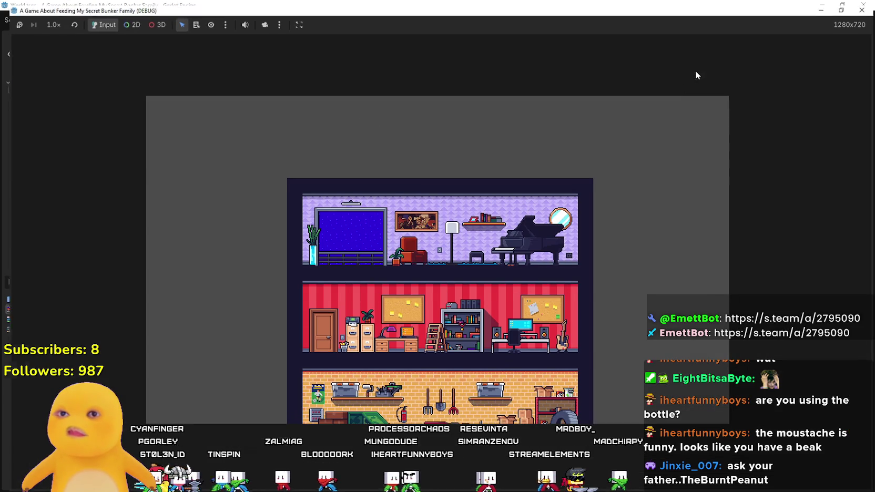
{"action": "mouse_move", "coordinate": [437, 15]}
{"action": "left_mouse_down"}
{"action": "mouse_move", "coordinate": [437, 387]}
{"action": "mouse_move", "coordinate": [437, 282]}
{"action": "left_mouse_up"}
{"action": "mouse_move", "coordinate": [205, 117]}
{"action": "left_mouse_down"}
{"action": "mouse_move", "coordinate": [183, 79]}
{"action": "mouse_move", "coordinate": [196, 93]}
{"action": "left_mouse_up"}
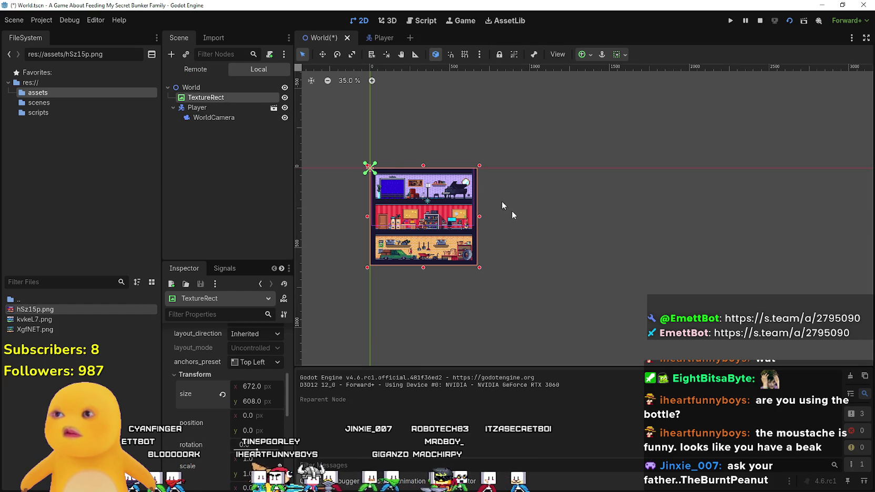
Toggle the TextureRect's visibility off and back on.
{"action": "scroll", "coordinate": [523, 218], "scroll_direction": "down", "scroll_amount": 8}
{"action": "scroll", "coordinate": [483, 211], "scroll_direction": "up", "scroll_amount": 2}
{"action": "left_click", "coordinate": [285, 98]}
{"action": "scroll", "coordinate": [501, 211], "scroll_direction": "up", "scroll_amount": 4}
{"action": "left_click", "coordinate": [284, 99]}
{"action": "scroll", "coordinate": [505, 207], "scroll_direction": "up", "scroll_amount": 4}
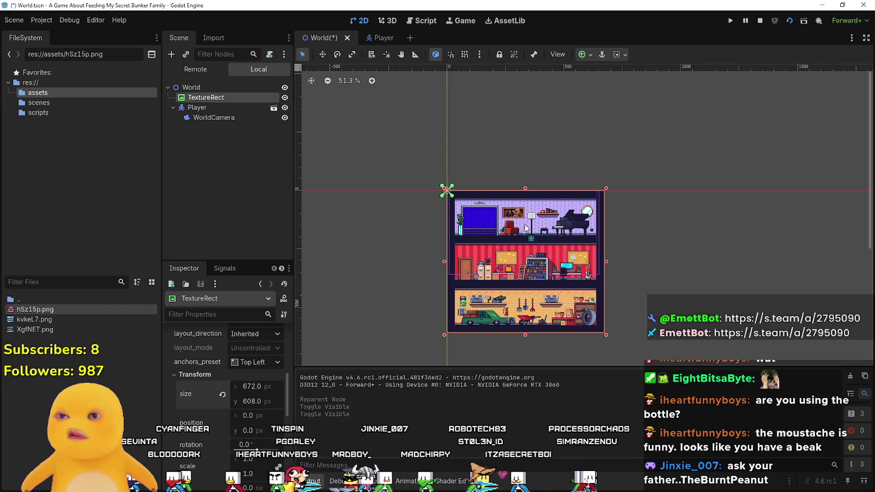
Set the TextureRect's Size to 336 × 304 in the Inspector.
{"action": "left_click", "coordinate": [251, 386]}
{"action": "type", "text": "336"}
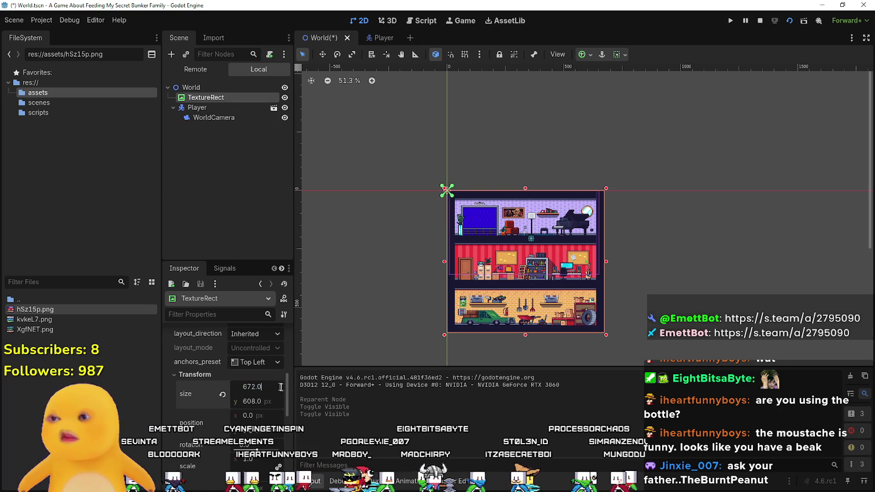
{"action": "key", "text": "Return"}
{"action": "left_click", "coordinate": [273, 400]}
{"action": "type", "text": "304"}
{"action": "key", "text": "Return"}
{"action": "scroll", "coordinate": [492, 240], "scroll_direction": "up", "scroll_amount": 4}
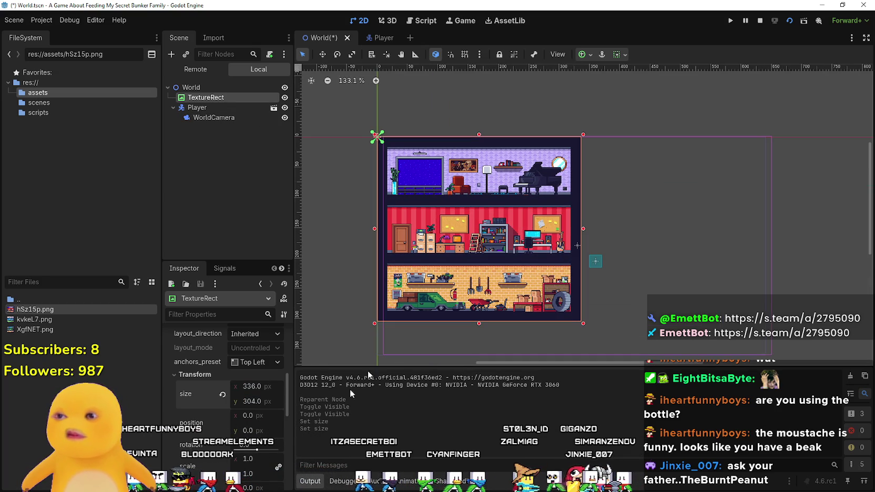
{"action": "right_click", "coordinate": [220, 394]}
{"action": "left_click", "coordinate": [224, 413]}
Move the TextureRect with the Move tool to position 4, 235.
{"action": "left_click", "coordinate": [34, 319]}
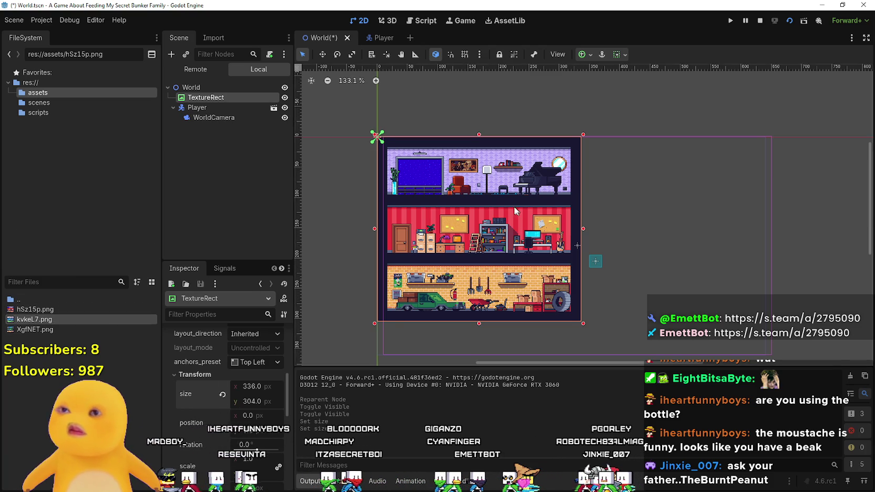
{"action": "scroll", "coordinate": [523, 214], "scroll_direction": "down", "scroll_amount": 3}
{"action": "left_click", "coordinate": [322, 54]}
{"action": "scroll", "coordinate": [468, 138], "scroll_direction": "up", "scroll_amount": 3}
{"action": "mouse_move", "coordinate": [468, 138]}
{"action": "left_mouse_down"}
{"action": "mouse_move", "coordinate": [480, 307]}
{"action": "mouse_move", "coordinate": [476, 272]}
{"action": "left_mouse_up"}
{"action": "scroll", "coordinate": [470, 206], "scroll_direction": "up", "scroll_amount": 3}
{"action": "scroll", "coordinate": [470, 206], "scroll_direction": "down", "scroll_amount": 4}
{"action": "scroll", "coordinate": [476, 215], "scroll_direction": "down", "scroll_amount": 2}
{"action": "scroll", "coordinate": [476, 273], "scroll_direction": "down", "scroll_amount": 1}
{"action": "scroll", "coordinate": [473, 242], "scroll_direction": "up", "scroll_amount": 3}
{"action": "left_click_drag", "start_coordinate": [474, 239], "coordinate": [474, 231]}
{"action": "scroll", "coordinate": [469, 218], "scroll_direction": "down", "scroll_amount": 2}
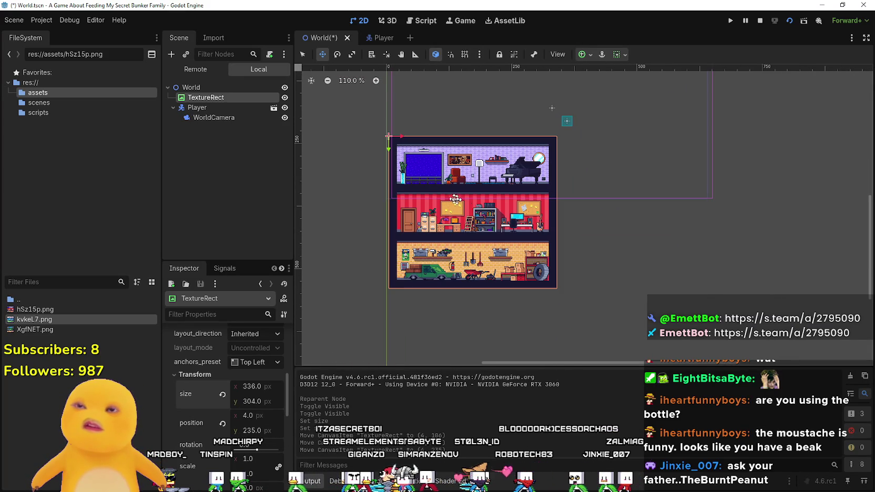
Duplicate the TextureRect, give it kvkeL7.png, and place it right of the first.
{"action": "key", "text": "ctrl+d"}
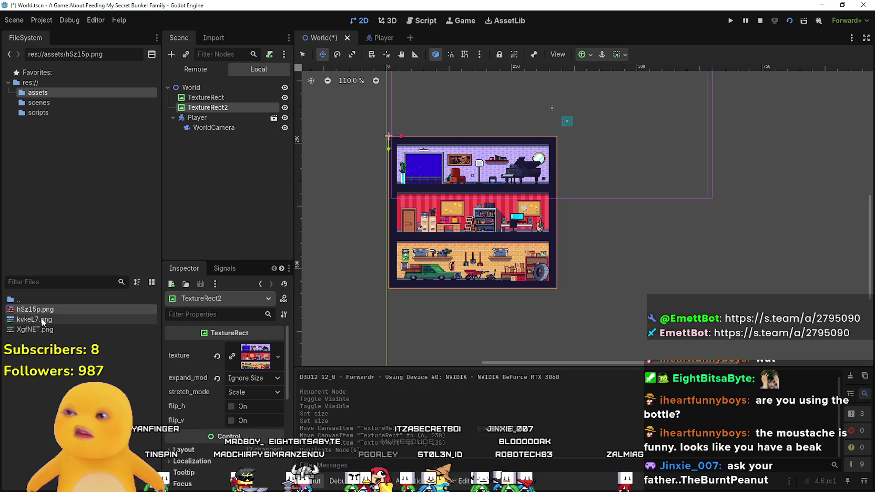
{"action": "mouse_move", "coordinate": [38, 319]}
{"action": "left_mouse_down"}
{"action": "mouse_move", "coordinate": [246, 156]}
{"action": "mouse_move", "coordinate": [246, 380]}
{"action": "mouse_move", "coordinate": [258, 370]}
{"action": "left_mouse_up"}
{"action": "mouse_move", "coordinate": [445, 214]}
{"action": "left_mouse_down"}
{"action": "mouse_move", "coordinate": [569, 227]}
{"action": "mouse_move", "coordinate": [619, 213]}
{"action": "mouse_move", "coordinate": [602, 212]}
{"action": "left_mouse_up"}
{"action": "scroll", "coordinate": [601, 213], "scroll_direction": "right", "scroll_amount": 3}
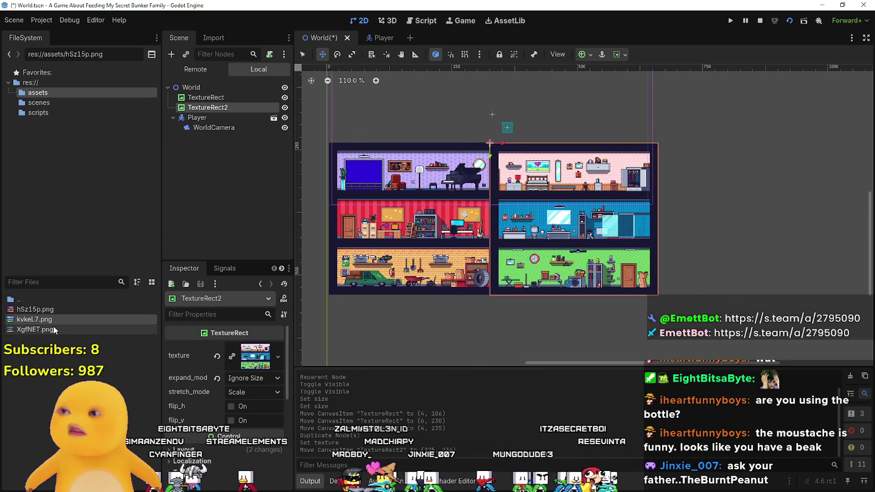
Duplicate again as TextureRect3 with XgfNET.png, place it right of TextureRect2, and run the scene.
{"action": "key", "text": "ctrl+d"}
{"action": "left_click", "coordinate": [47, 332]}
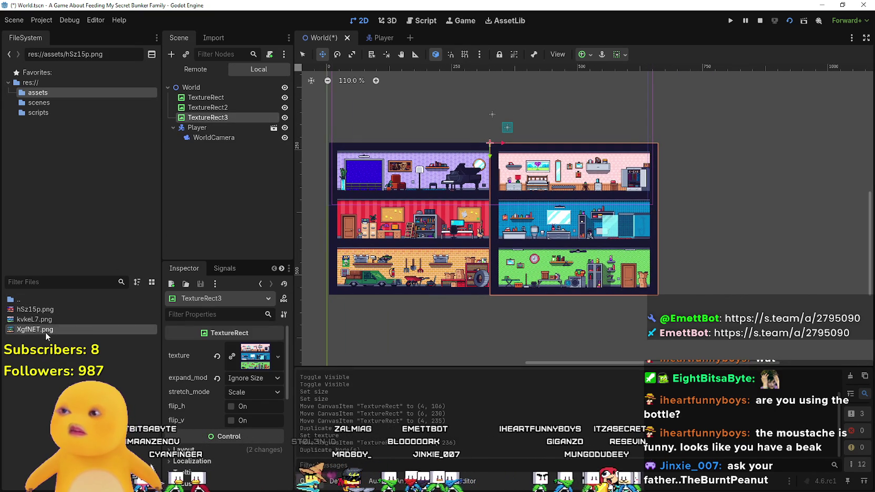
{"action": "left_click", "coordinate": [211, 117]}
{"action": "key", "text": "Escape"}
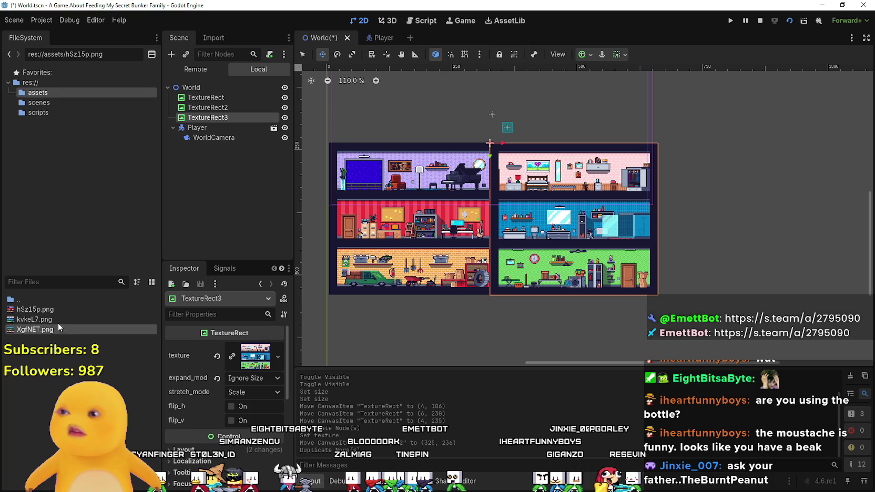
{"action": "left_click_drag", "start_coordinate": [83, 335], "coordinate": [255, 356]}
{"action": "mouse_move", "coordinate": [565, 213]}
{"action": "left_mouse_down"}
{"action": "mouse_move", "coordinate": [704, 202]}
{"action": "mouse_move", "coordinate": [685, 200]}
{"action": "left_mouse_up"}
{"action": "scroll", "coordinate": [641, 133], "scroll_direction": "down", "scroll_amount": 3}
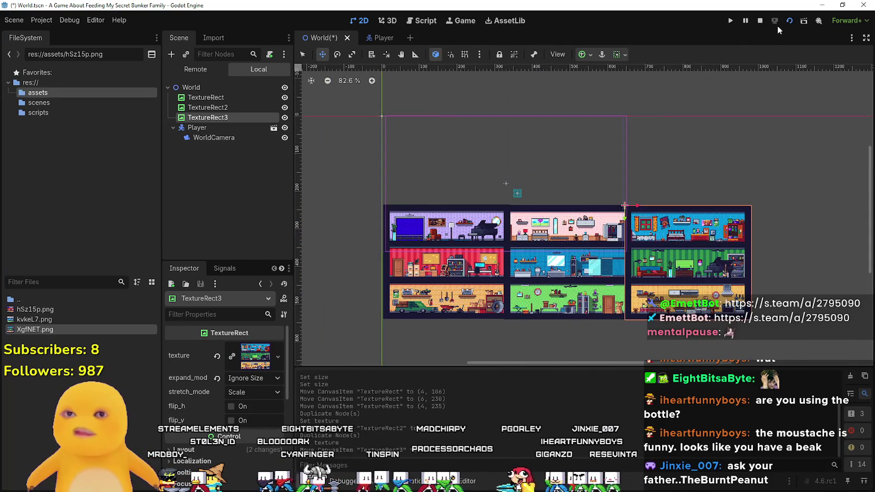
{"action": "left_click", "coordinate": [761, 20]}
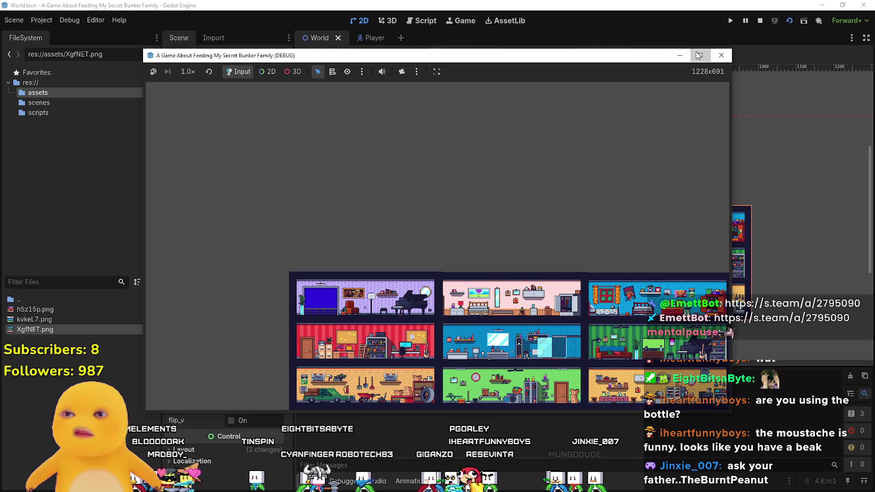
Maximize the game window, set it to Stretch to Fit, then restore the 1280x720 size.
{"action": "left_click", "coordinate": [700, 55]}
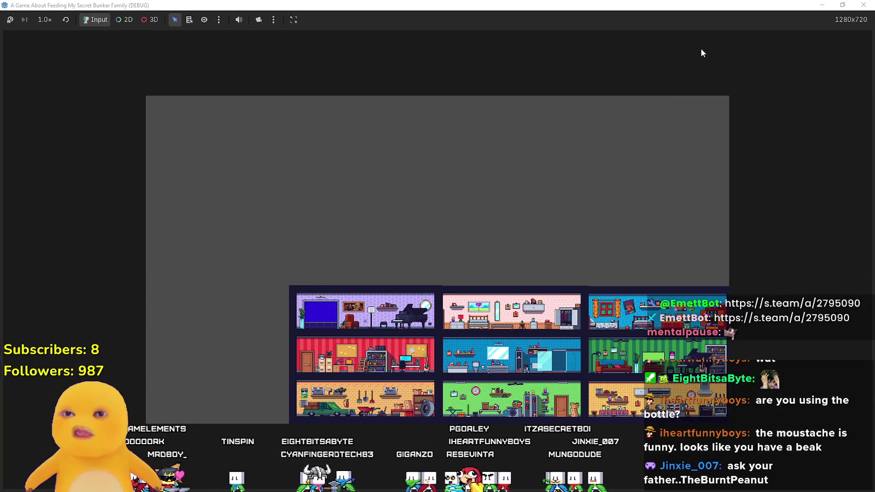
{"action": "left_click", "coordinate": [294, 19]}
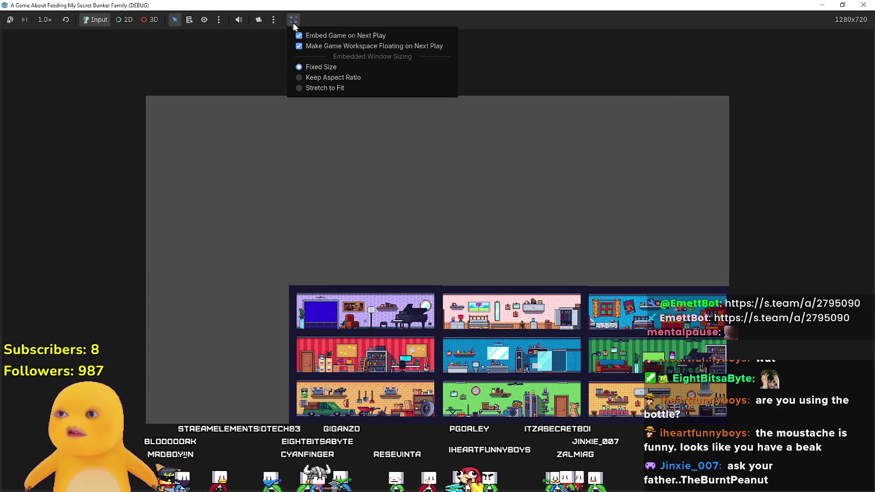
{"action": "left_click", "coordinate": [322, 88]}
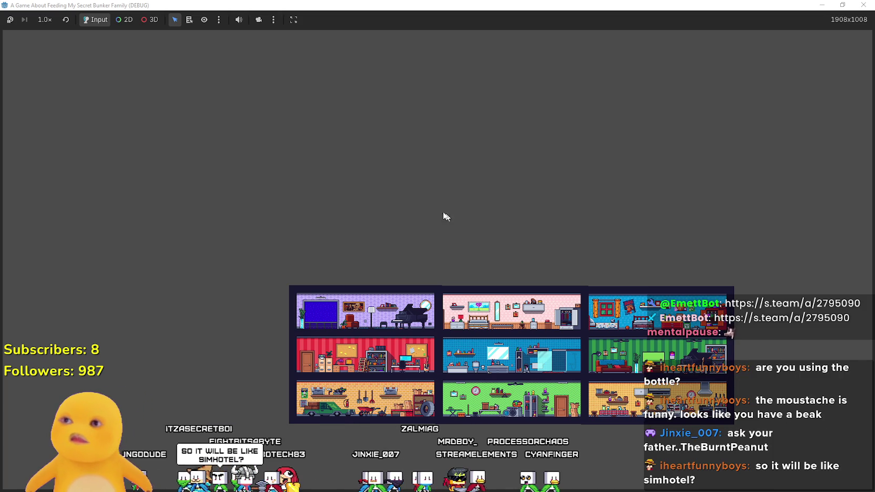
{"action": "left_click_drag", "start_coordinate": [367, 4], "coordinate": [370, 85]}
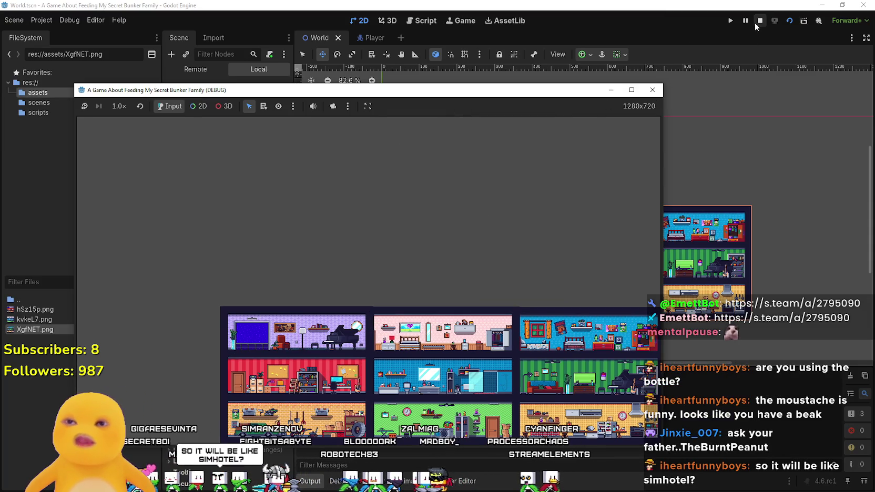
Stop the game and nudge TextureRect3 with the arrow keys until it sits flush beside TextureRect2.
{"action": "left_click", "coordinate": [757, 21]}
{"action": "scroll", "coordinate": [584, 271], "scroll_direction": "up", "scroll_amount": 3}
{"action": "scroll", "coordinate": [584, 271], "scroll_direction": "down", "scroll_amount": 4}
{"action": "scroll", "coordinate": [583, 271], "scroll_direction": "down", "scroll_amount": 1}
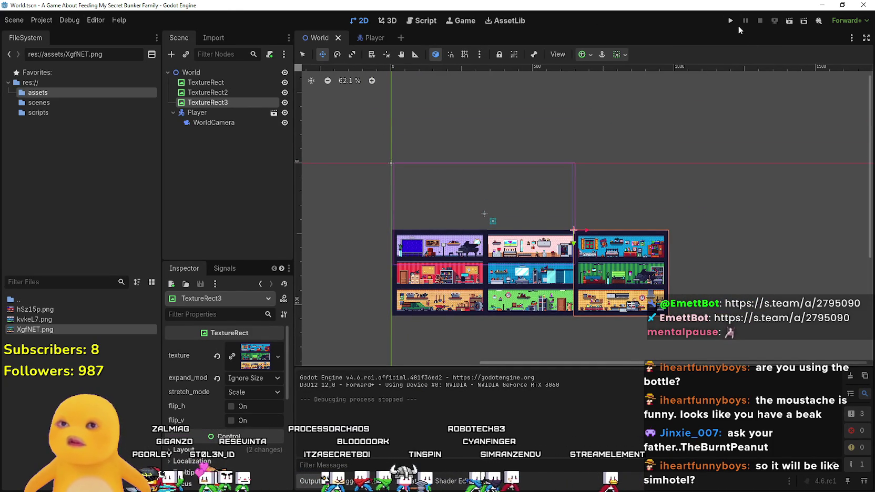
{"action": "scroll", "coordinate": [484, 170], "scroll_direction": "up", "scroll_amount": 3}
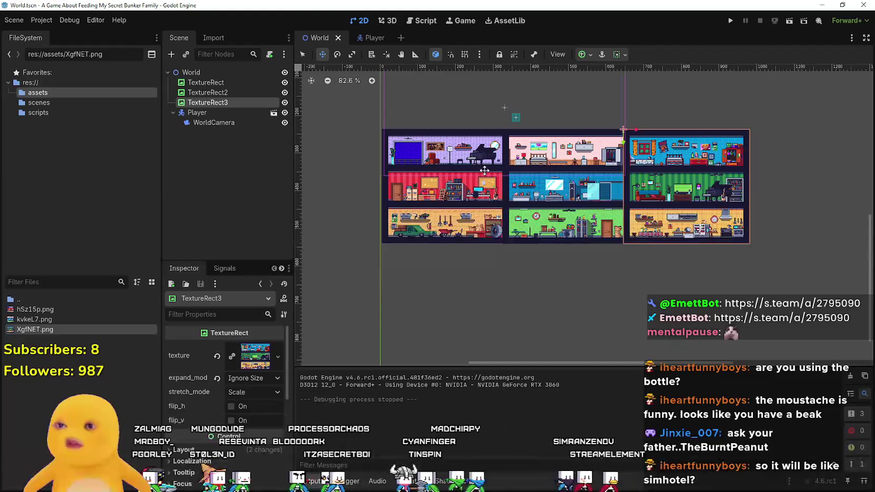
{"action": "scroll", "coordinate": [552, 176], "scroll_direction": "up", "scroll_amount": 3}
{"action": "scroll", "coordinate": [627, 181], "scroll_direction": "down", "scroll_amount": 2}
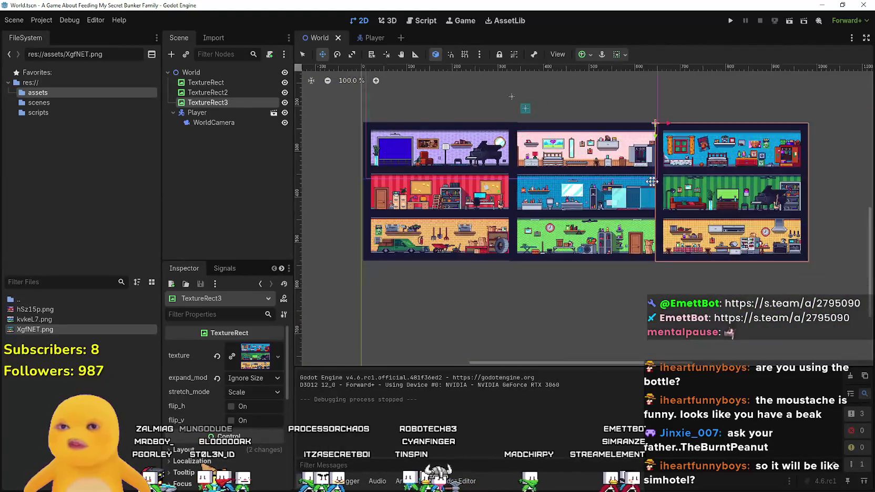
{"action": "scroll", "coordinate": [627, 181], "scroll_direction": "up", "scroll_amount": 8}
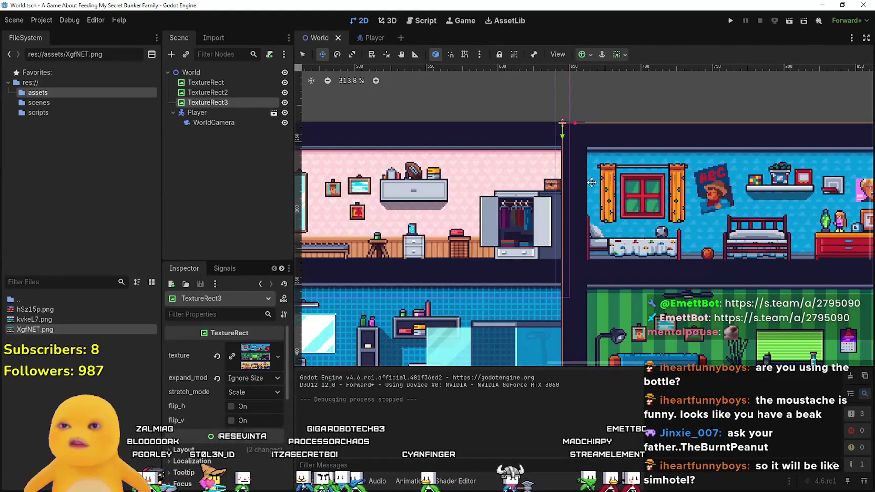
{"action": "key", "text": "Left"}
{"action": "key", "text": "Left"}
{"action": "key", "text": "Up"}
{"action": "key", "text": "Up"}
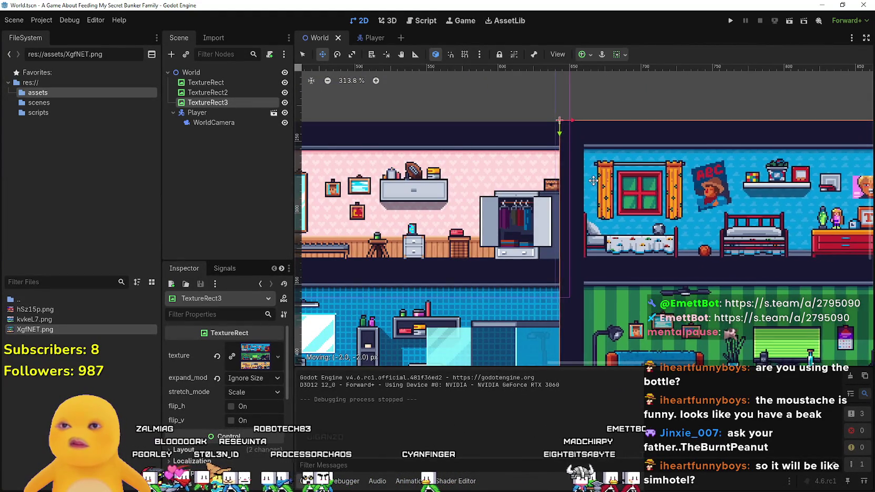
{"action": "scroll", "coordinate": [591, 180], "scroll_direction": "up", "scroll_amount": 5}
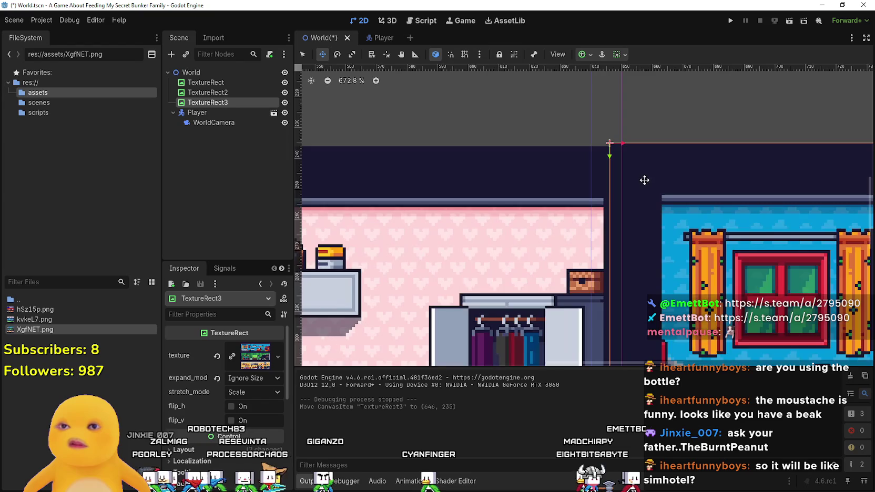
{"action": "scroll", "coordinate": [636, 176], "scroll_direction": "up", "scroll_amount": 3}
{"action": "key", "text": "Down"}
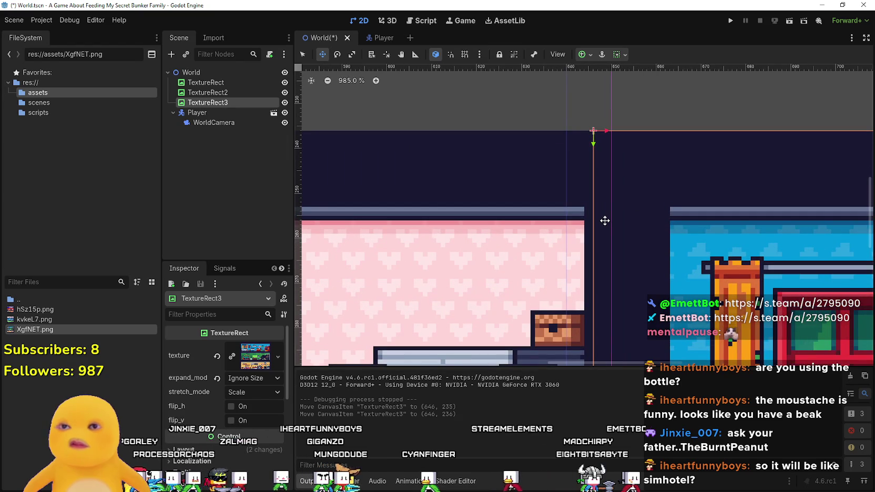
{"action": "key", "text": "Left"}
{"action": "key", "text": "Left"}
{"action": "scroll", "coordinate": [466, 154], "scroll_direction": "down", "scroll_amount": 15}
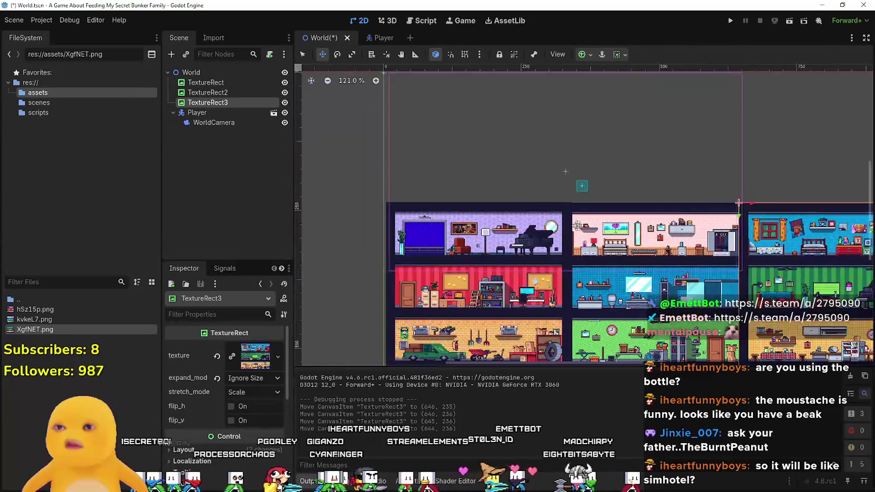
{"action": "scroll", "coordinate": [570, 229], "scroll_direction": "up", "scroll_amount": 5}
{"action": "scroll", "coordinate": [445, 156], "scroll_direction": "down", "scroll_amount": 2}
Check TextureRect2 and TextureRect, save the World scene, and run it again.
{"action": "left_click", "coordinate": [195, 93]}
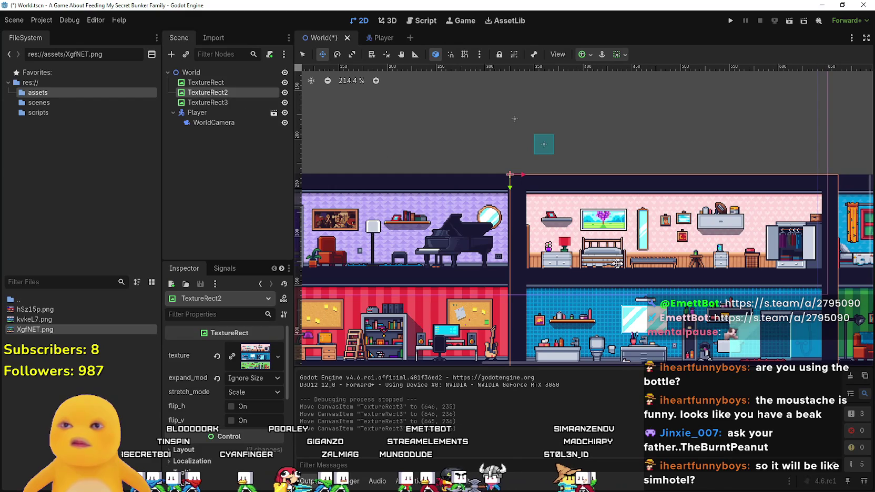
{"action": "left_click", "coordinate": [229, 82]}
{"action": "scroll", "coordinate": [430, 170], "scroll_direction": "up", "scroll_amount": 2}
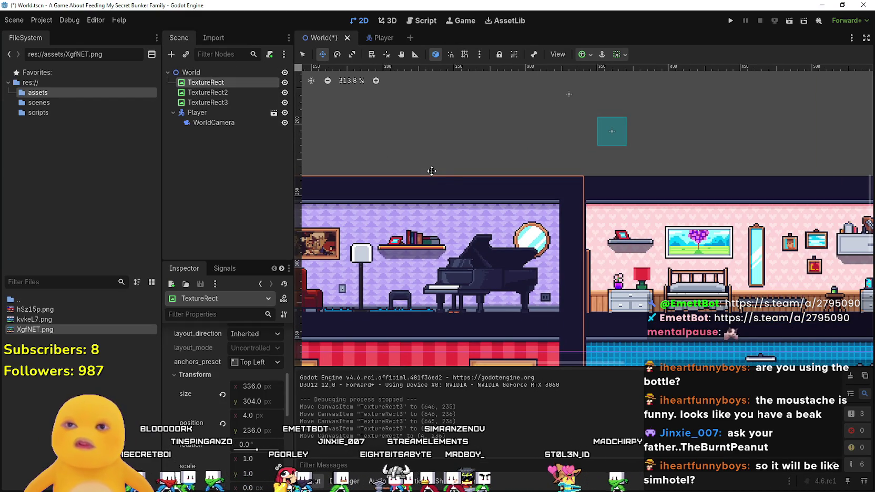
{"action": "scroll", "coordinate": [585, 180], "scroll_direction": "up", "scroll_amount": 4}
{"action": "scroll", "coordinate": [590, 180], "scroll_direction": "down", "scroll_amount": 8}
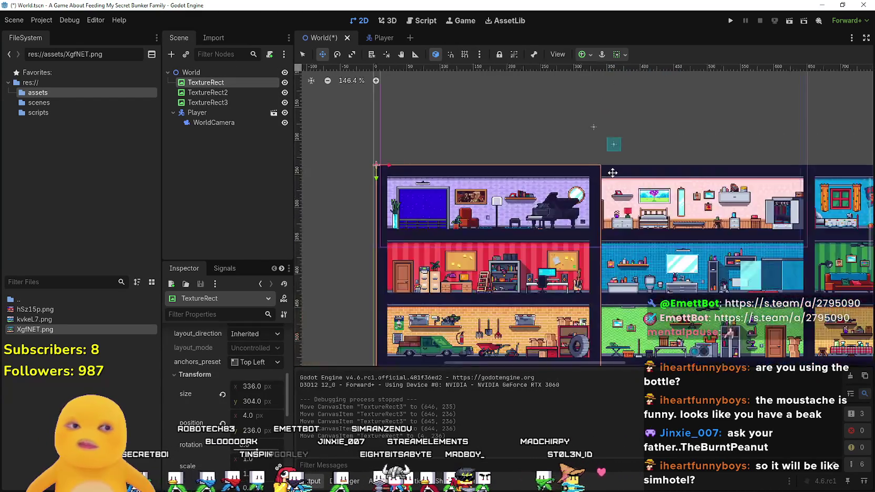
{"action": "scroll", "coordinate": [609, 172], "scroll_direction": "down", "scroll_amount": 5}
{"action": "key", "text": "ctrl+s"}
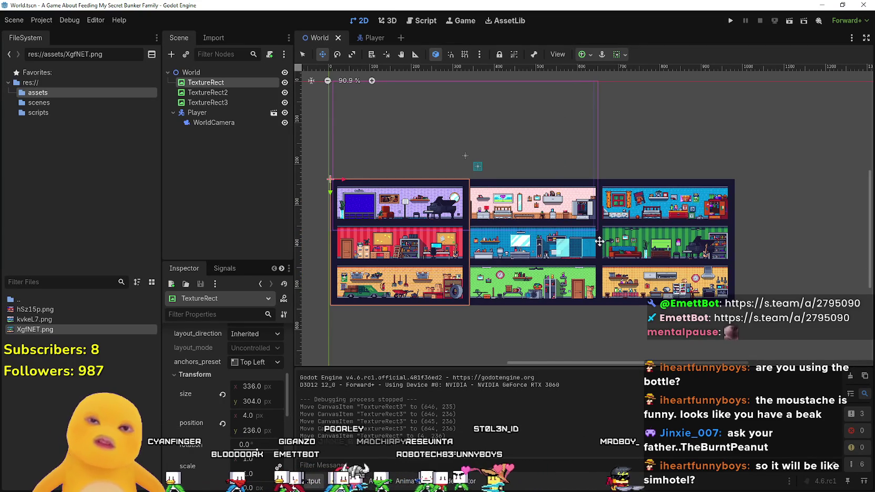
{"action": "scroll", "coordinate": [601, 244], "scroll_direction": "up", "scroll_amount": 3}
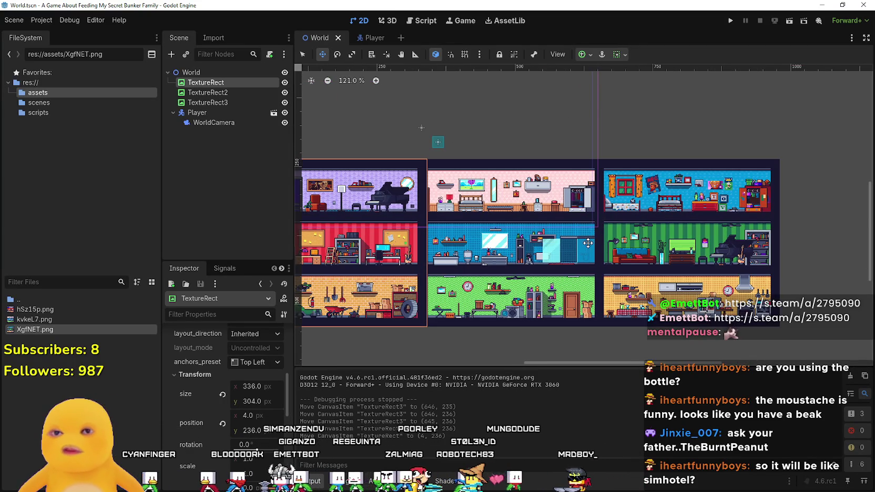
{"action": "scroll", "coordinate": [586, 244], "scroll_direction": "down", "scroll_amount": 4}
{"action": "scroll", "coordinate": [562, 254], "scroll_direction": "up", "scroll_amount": 4}
{"action": "scroll", "coordinate": [561, 256], "scroll_direction": "down", "scroll_amount": 3}
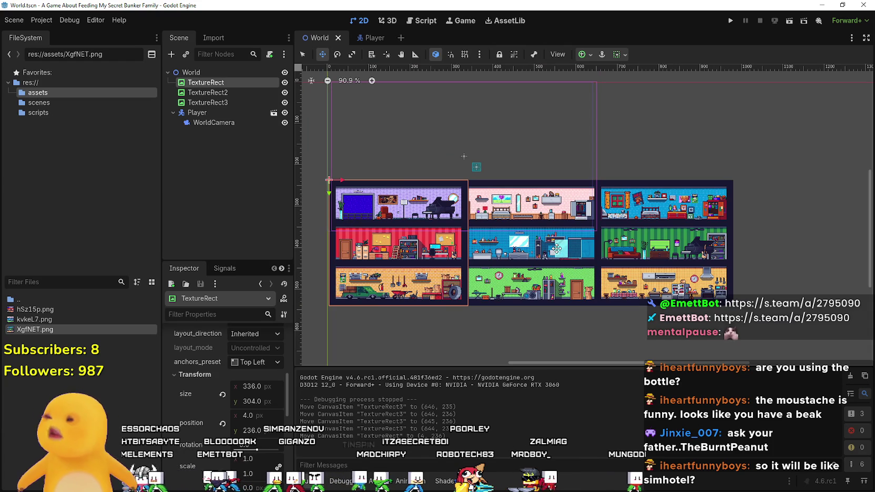
{"action": "scroll", "coordinate": [587, 247], "scroll_direction": "down", "scroll_amount": 5}
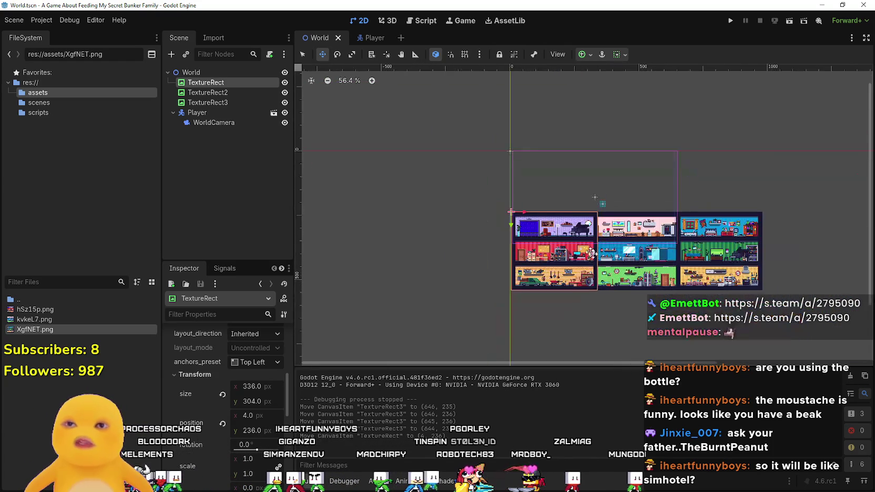
{"action": "scroll", "coordinate": [608, 260], "scroll_direction": "down", "scroll_amount": 2}
{"action": "scroll", "coordinate": [612, 157], "scroll_direction": "up", "scroll_amount": 2}
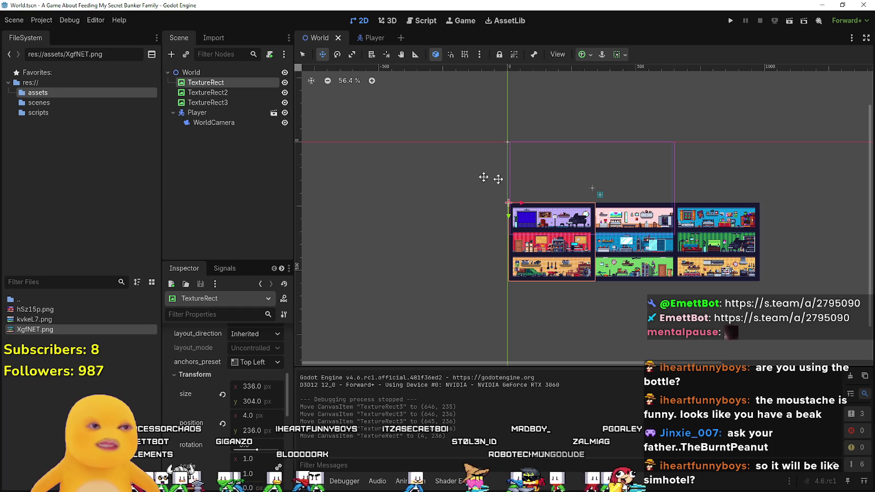
{"action": "scroll", "coordinate": [594, 179], "scroll_direction": "up", "scroll_amount": 3}
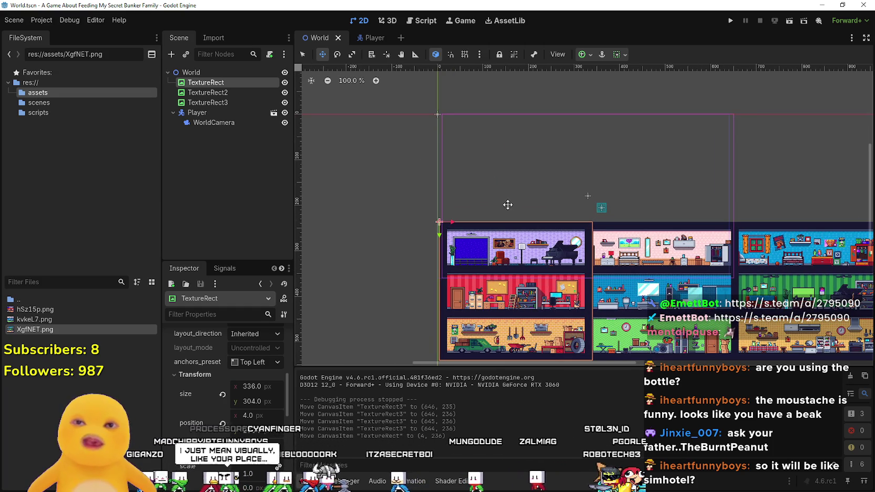
{"action": "scroll", "coordinate": [663, 182], "scroll_direction": "down", "scroll_amount": 2}
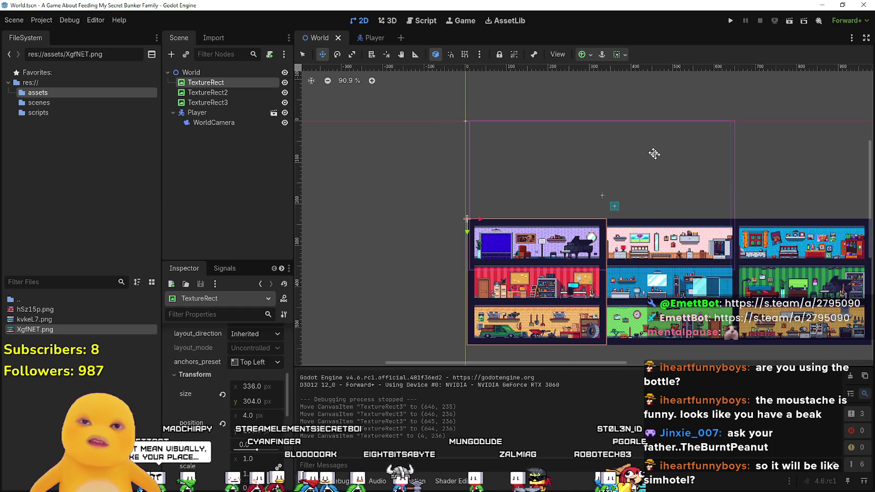
{"action": "scroll", "coordinate": [581, 177], "scroll_direction": "up", "scroll_amount": 2}
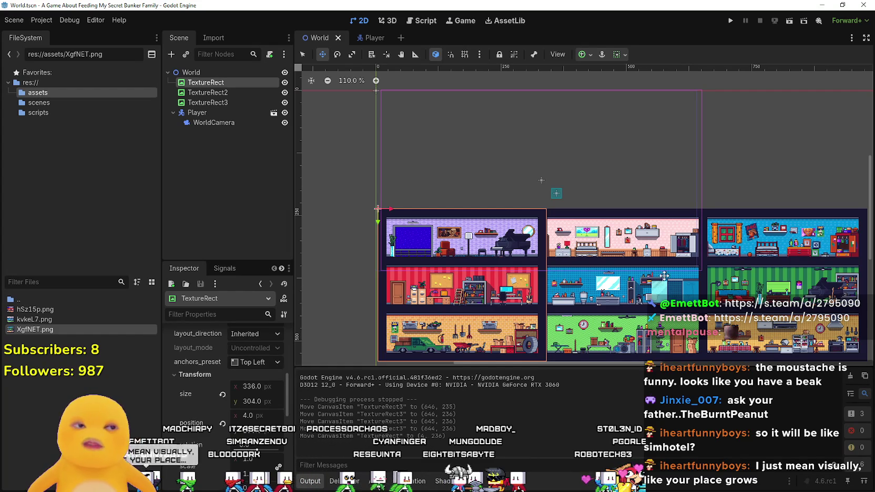
{"action": "scroll", "coordinate": [581, 177], "scroll_direction": "down", "scroll_amount": 3}
{"action": "scroll", "coordinate": [631, 284], "scroll_direction": "down", "scroll_amount": 2}
{"action": "scroll", "coordinate": [630, 285], "scroll_direction": "down", "scroll_amount": 1}
{"action": "scroll", "coordinate": [652, 290], "scroll_direction": "up", "scroll_amount": 3}
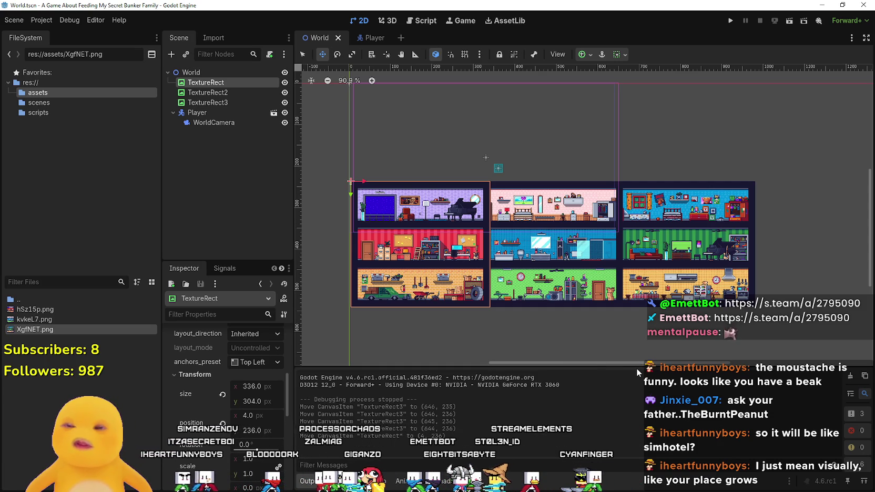
{"action": "left_click", "coordinate": [789, 22]}
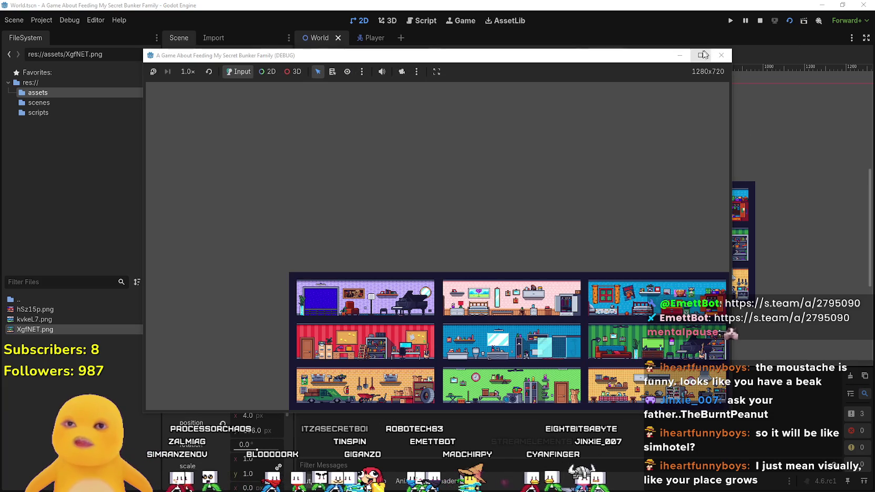
View the running game maximized, then restore the debug window and enlarge it by its corner.
{"action": "left_click", "coordinate": [701, 55]}
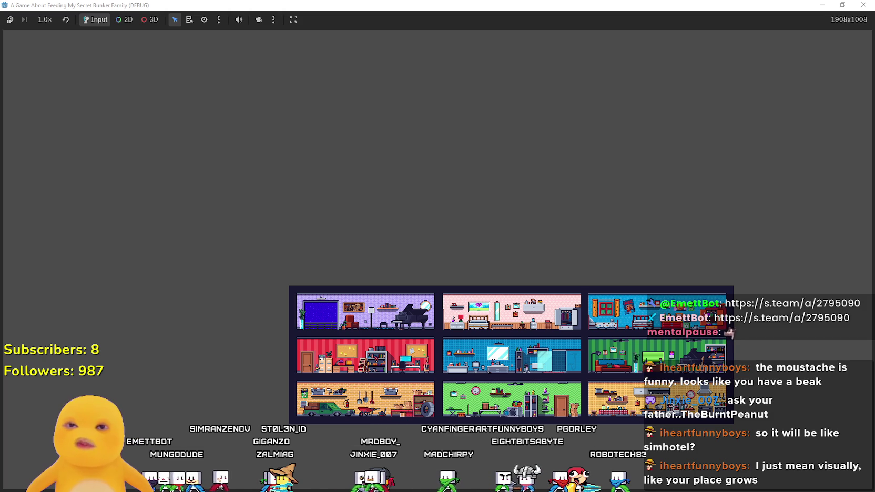
{"action": "double_click", "coordinate": [413, 5]}
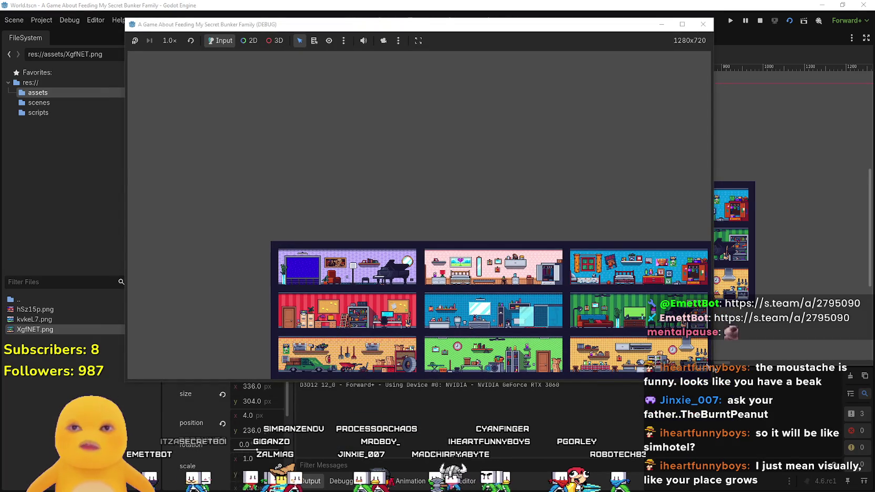
{"action": "mouse_move", "coordinate": [711, 380]}
{"action": "left_mouse_down"}
{"action": "mouse_move", "coordinate": [473, 292]}
{"action": "mouse_move", "coordinate": [253, 108]}
{"action": "mouse_move", "coordinate": [664, 294]}
{"action": "mouse_move", "coordinate": [830, 428]}
{"action": "left_mouse_up"}
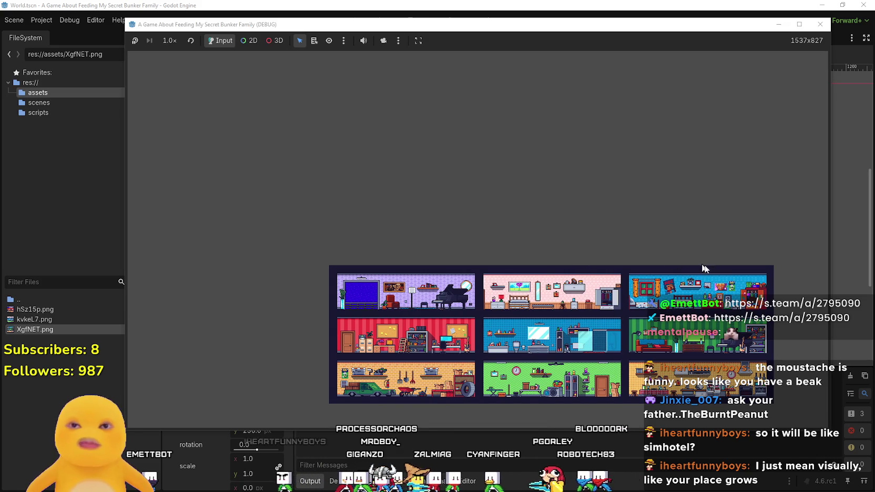